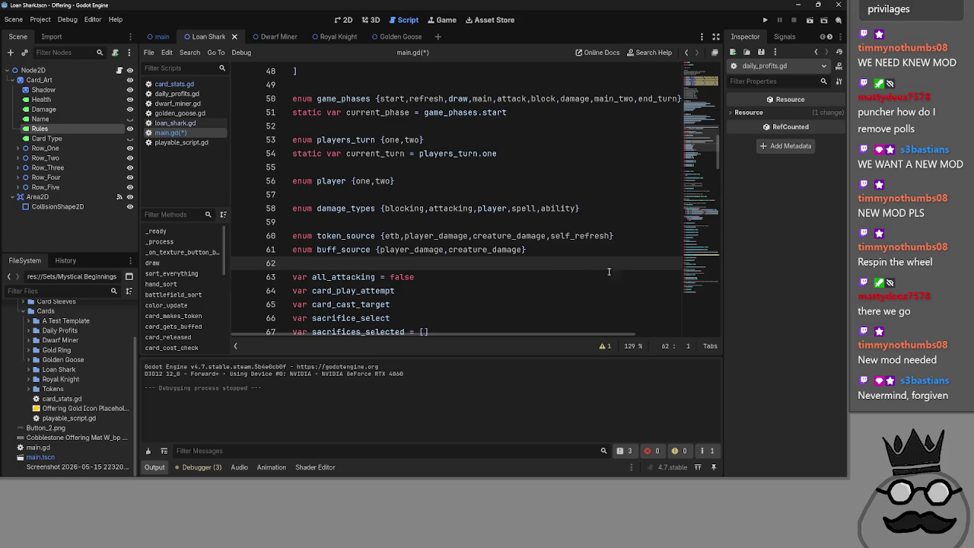
Step: Review main.gd's card variables and enums down to buff_source, then open card_stats.gd's effect variables
scroll(454, 257, down, 2)
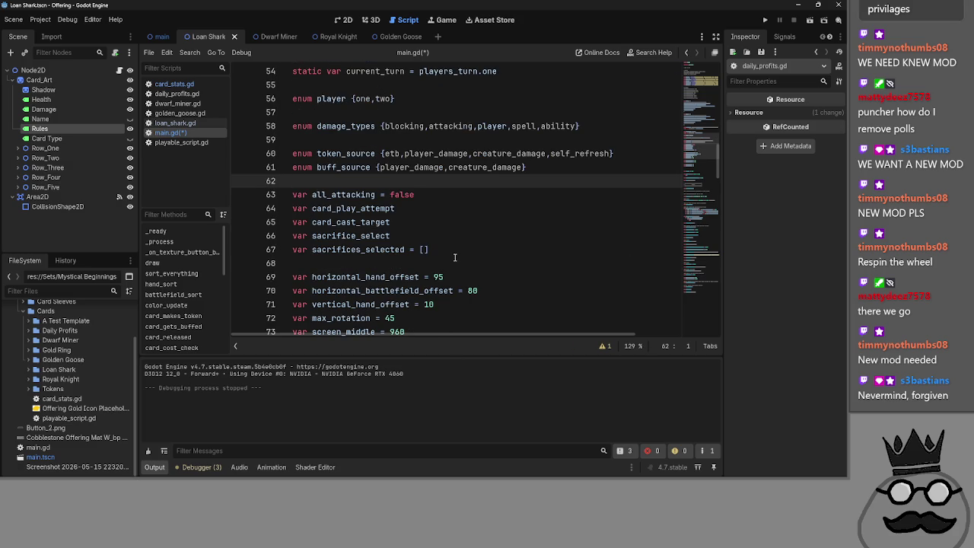
click(451, 221)
double_click(430, 233)
click(456, 219)
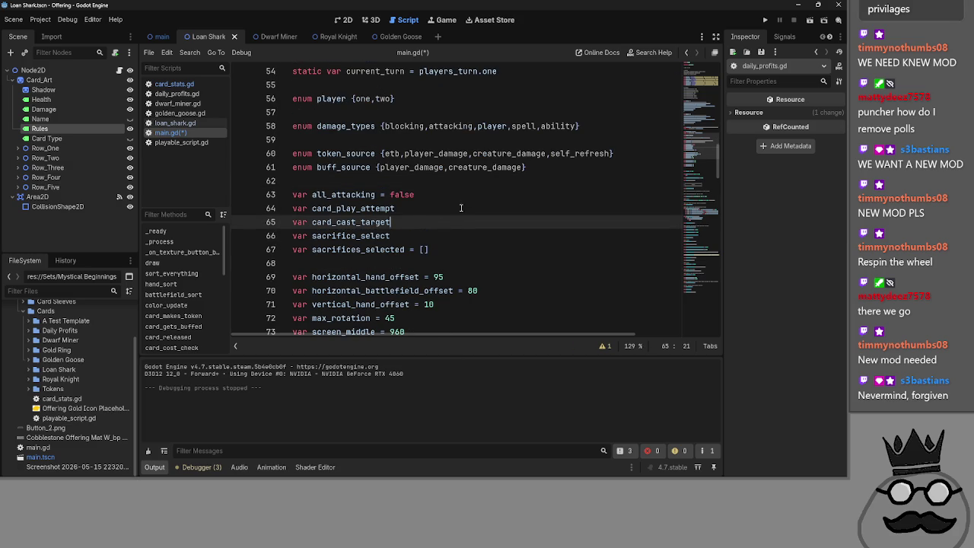
click(458, 213)
click(460, 178)
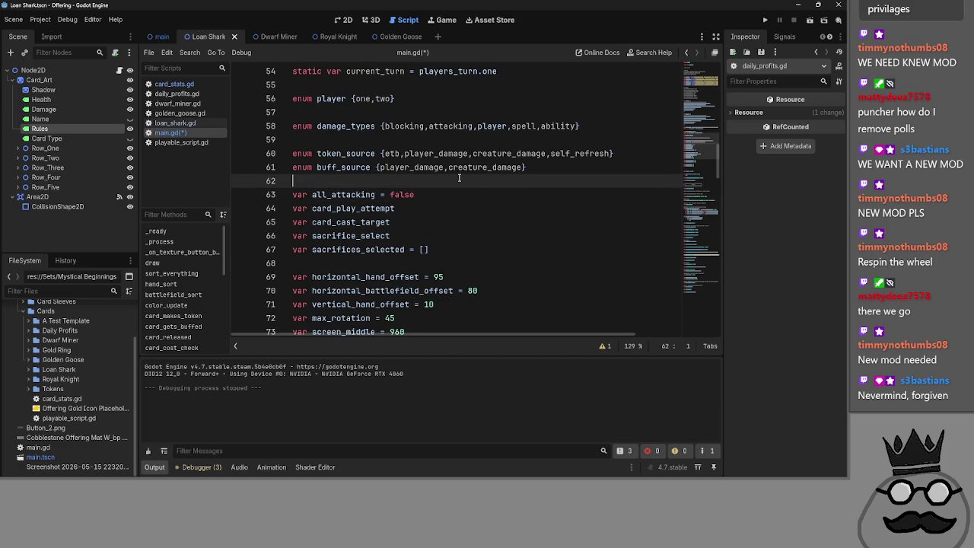
click(640, 172)
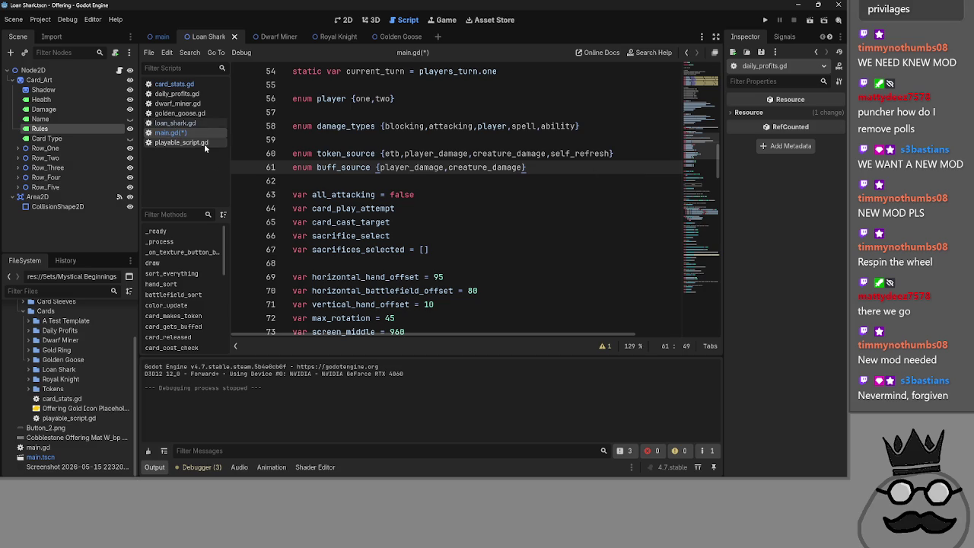
click(163, 85)
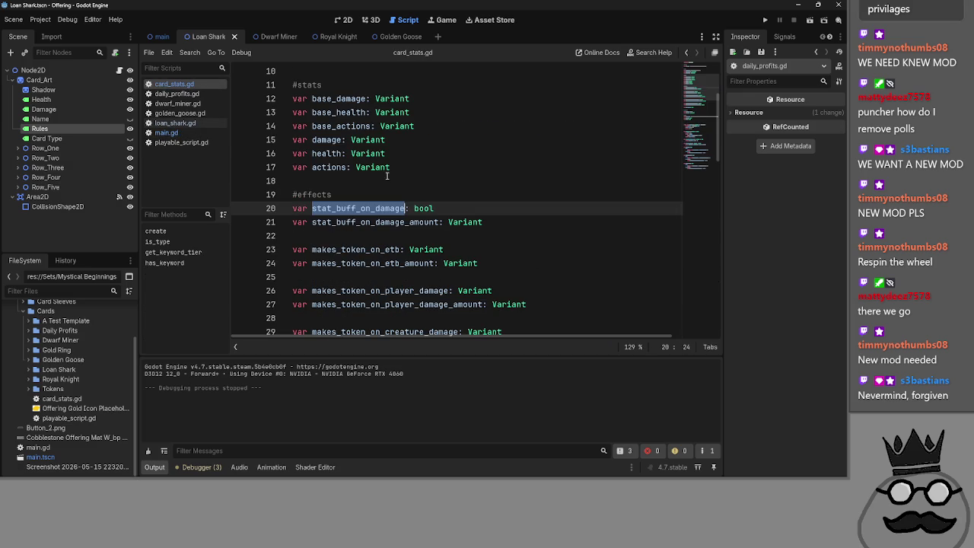
Step: Scroll main.gd down to card_gets_buffed and its stat_buff_on_damage check
click(181, 134)
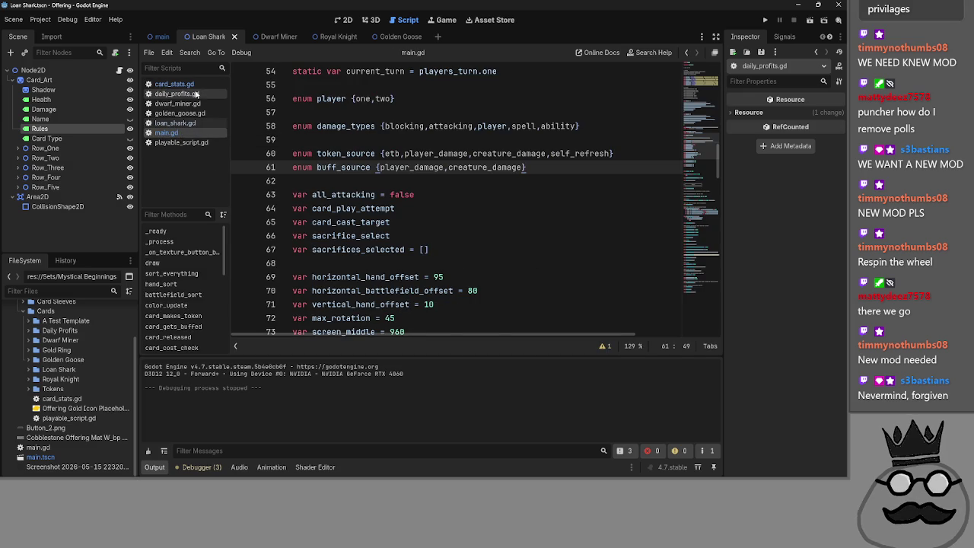
click(173, 83)
click(166, 132)
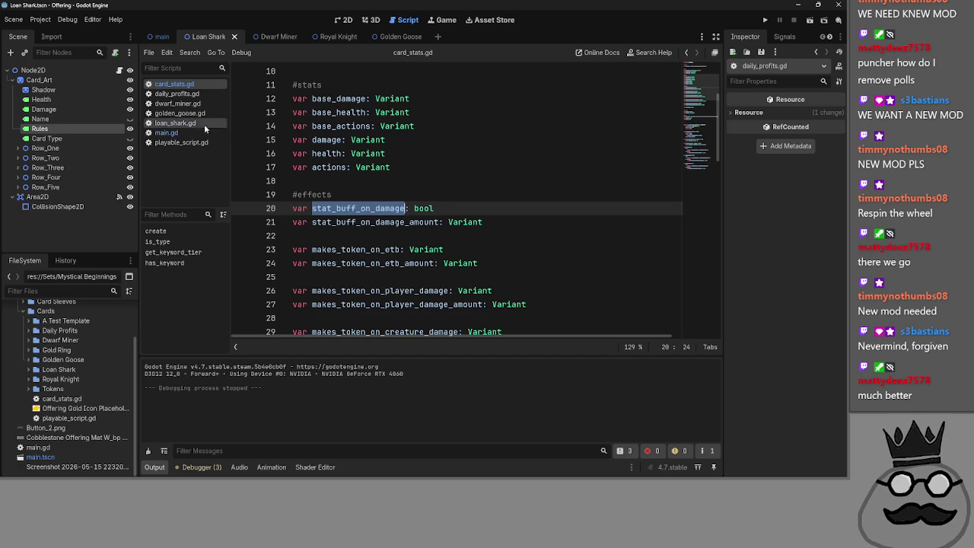
scroll(520, 199, down, 5)
scroll(519, 199, down, 10)
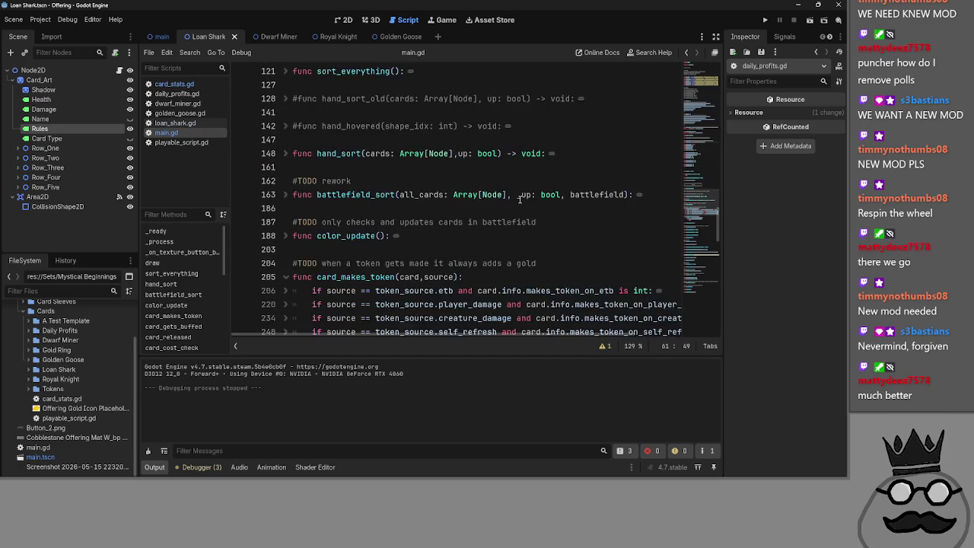
double_click(460, 248)
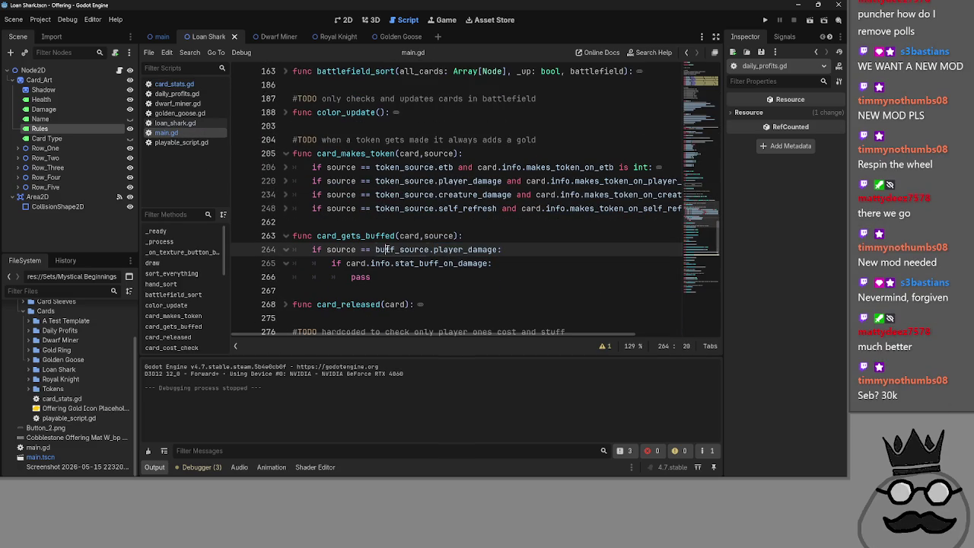
click(495, 263)
Step: Replace the placeholder pass with card.info.health and check card_stats.gd for the stat names
double_click(438, 274)
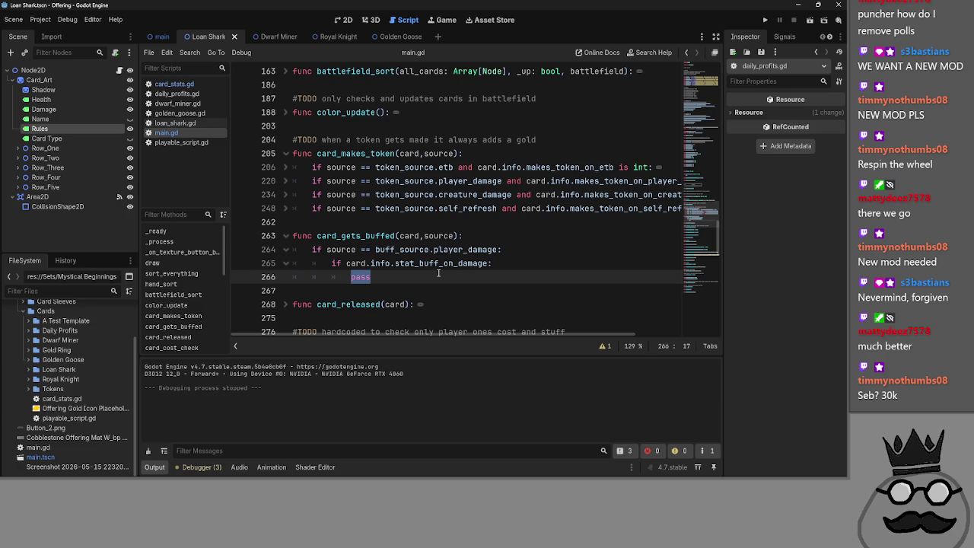
text(card.)
text(info.health)
click(175, 85)
scroll(316, 196, down, 1)
scroll(315, 195, up, 2)
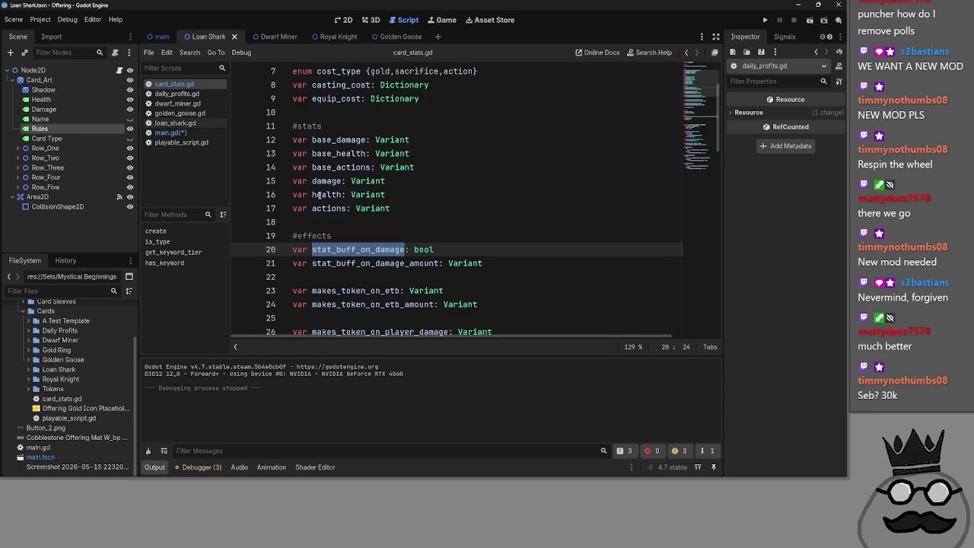
Step: Write the unfinished lines card.info.health += and card.info.damage += in card_gets_buffed
click(170, 132)
text(health)
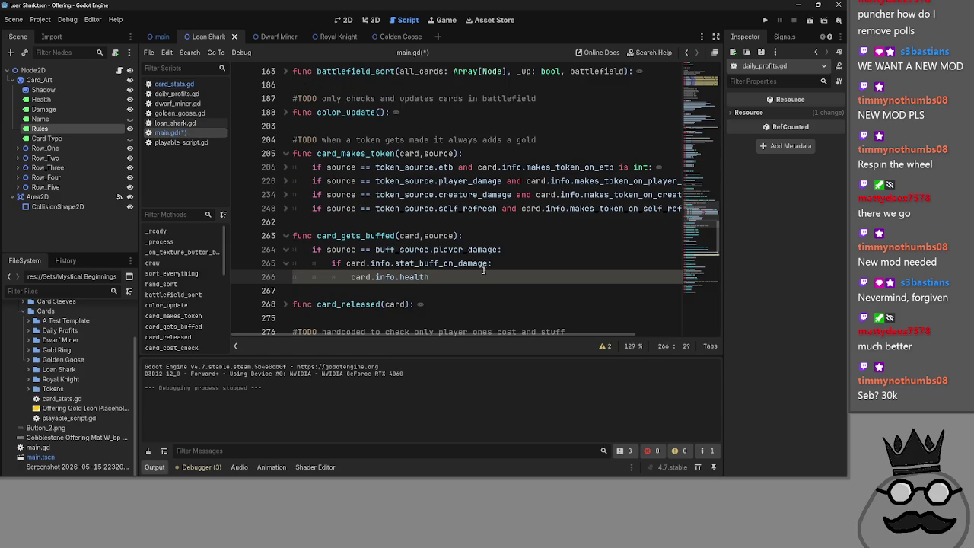
key(Return)
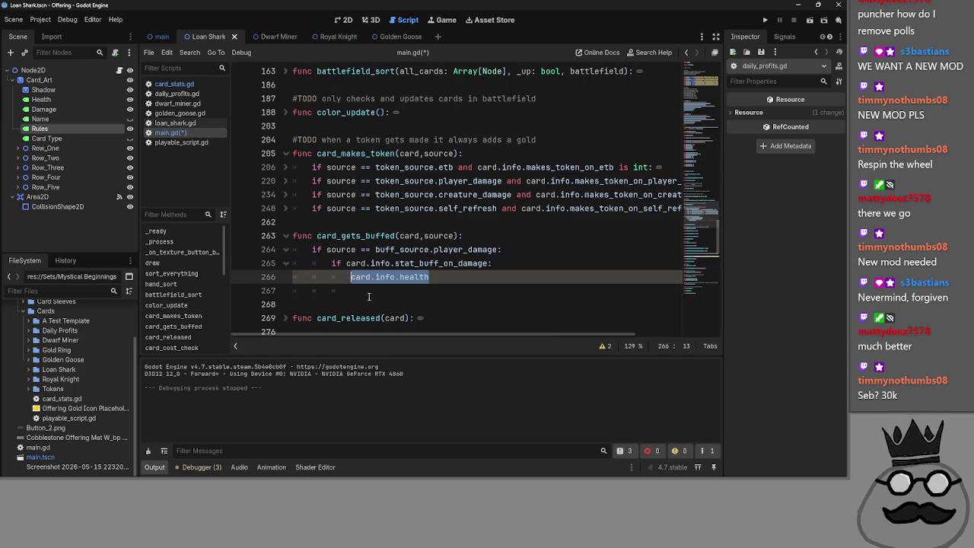
click(377, 290)
text(card.info.dana)
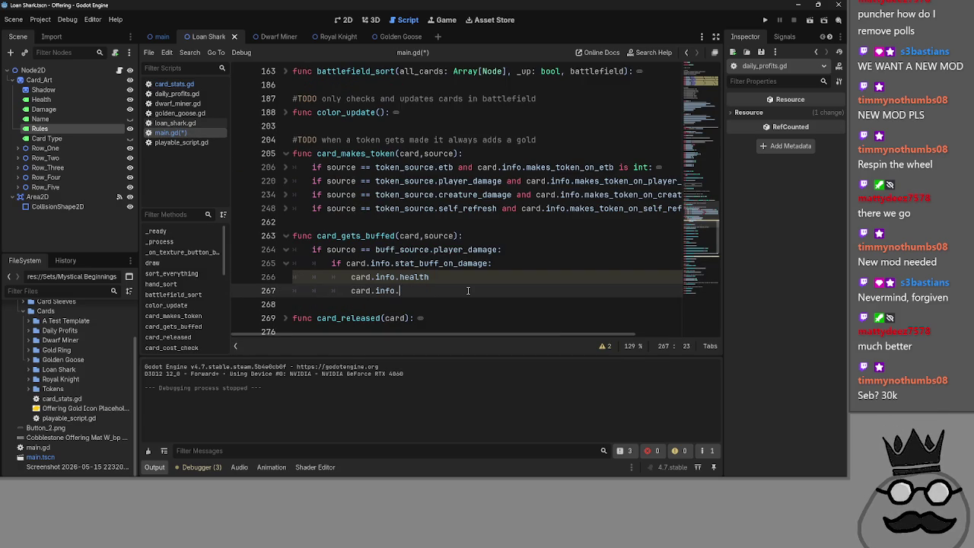
key(BackSpace)
text(mage)
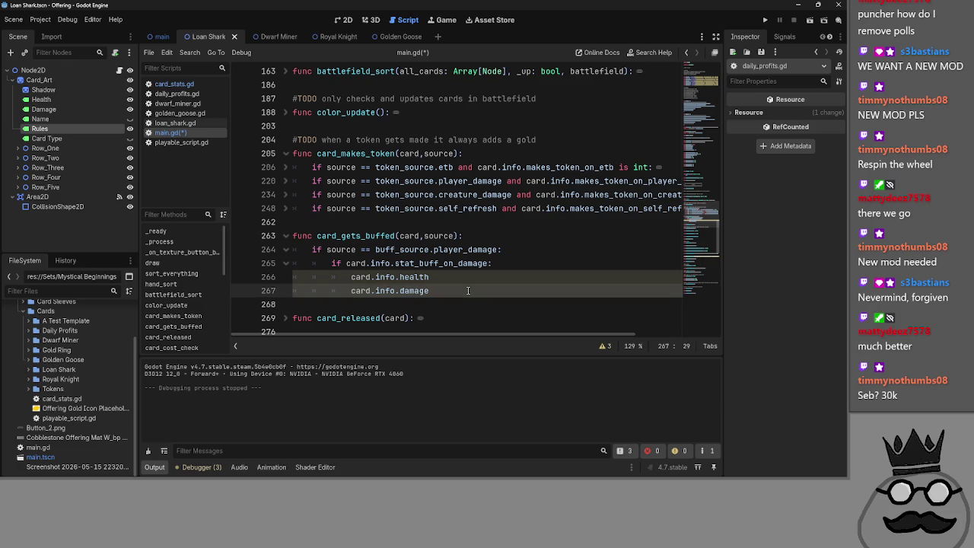
text( +=)
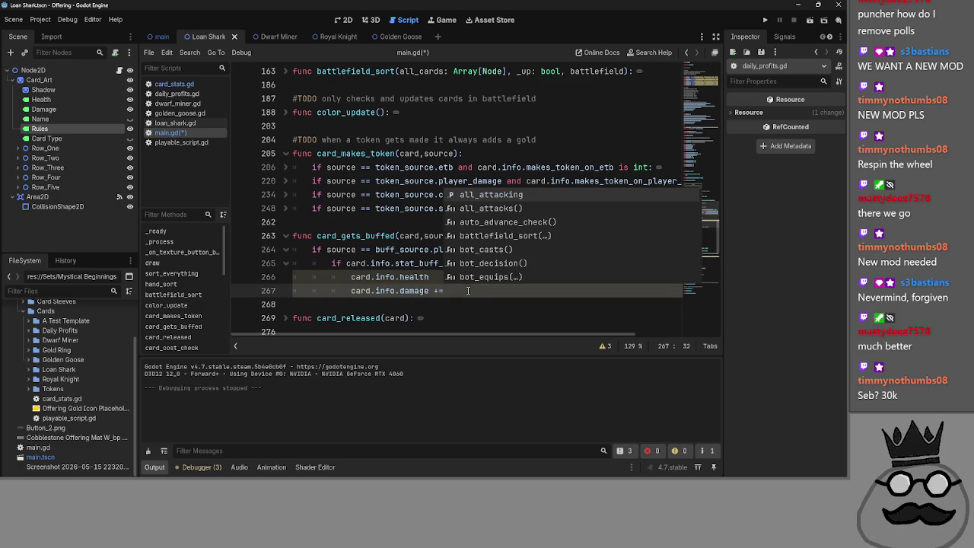
click(439, 277)
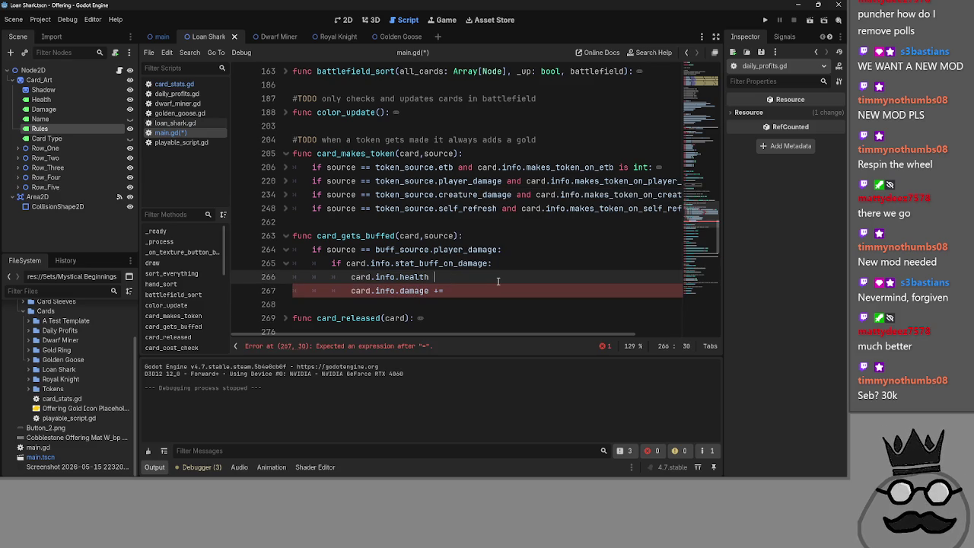
text(+=)
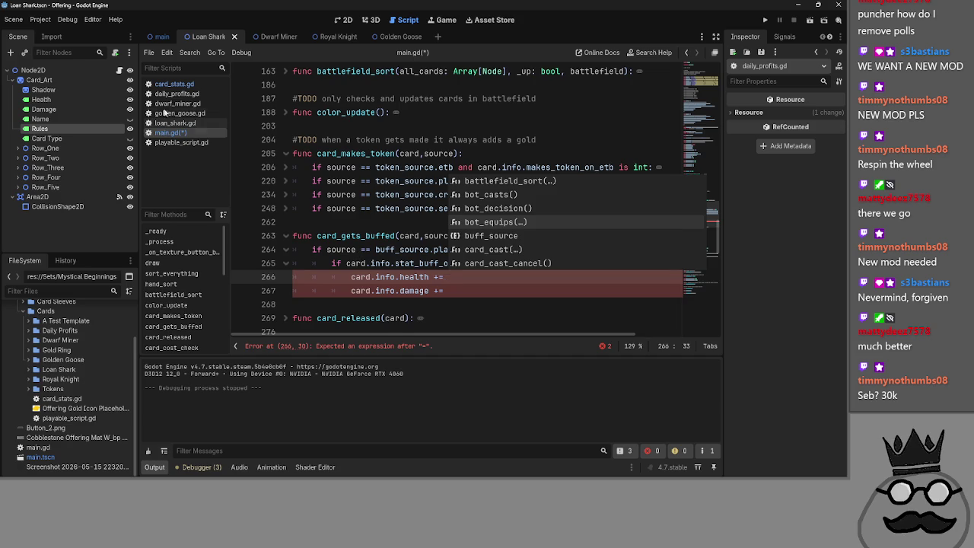
Step: Copy stat_buff_on_damage_amount from card_stats.gd and add c.stat_buff_on_damage_amount under #effects in loan_shark.gd
click(171, 141)
click(176, 84)
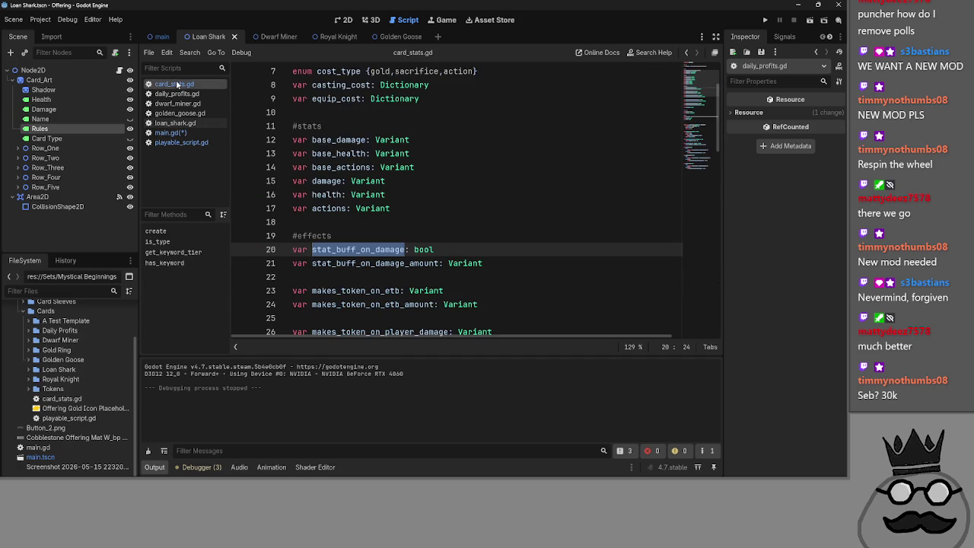
double_click(394, 265)
key(ctrl+c)
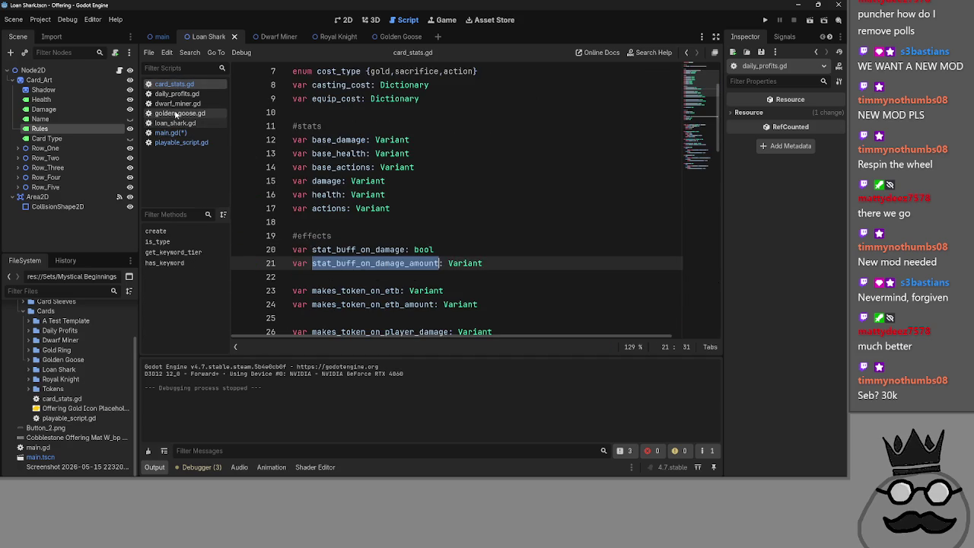
click(175, 123)
click(455, 208)
text(c.)
key(ctrl+v)
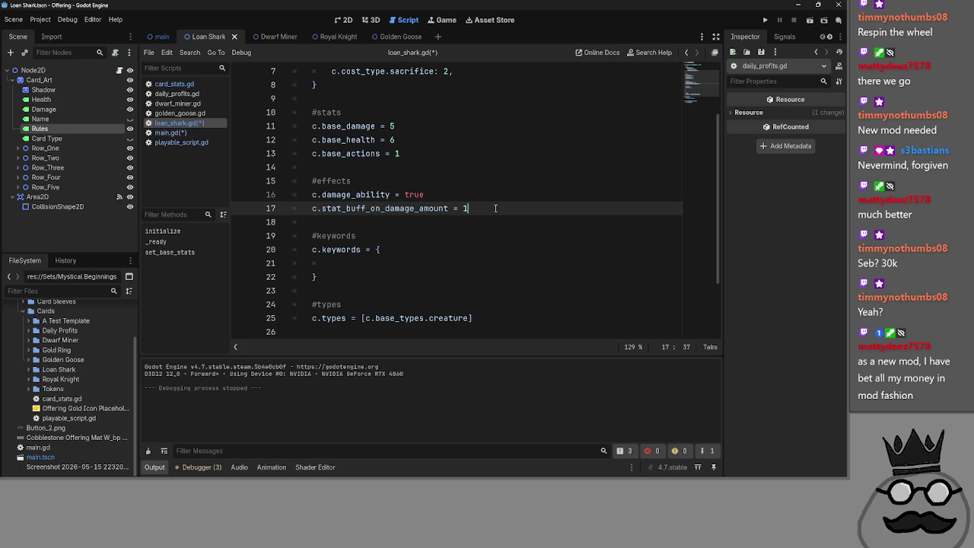
Step: Compare the effects in loan_shark.gd, dwarf_miner.gd and golden_goose.gd before returning to card_stats.gd
click(171, 132)
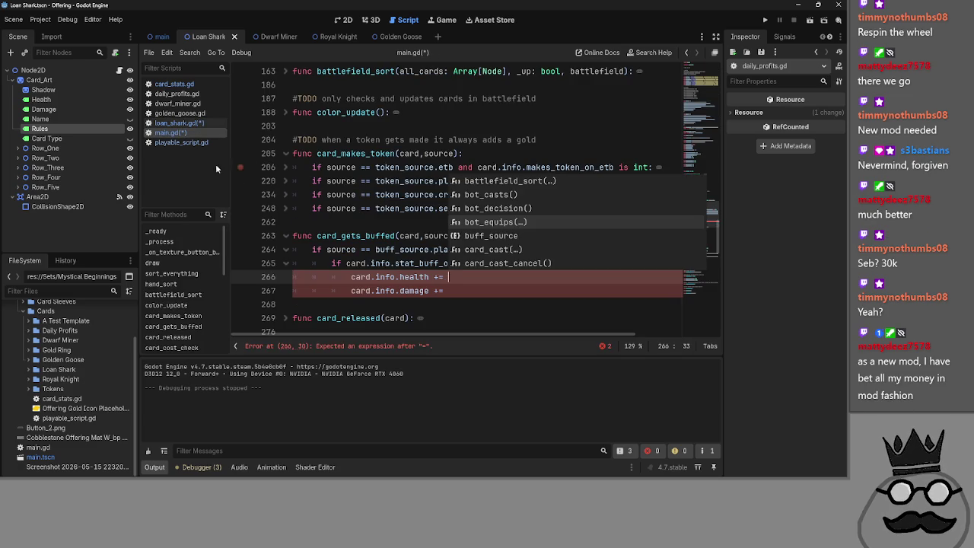
click(179, 122)
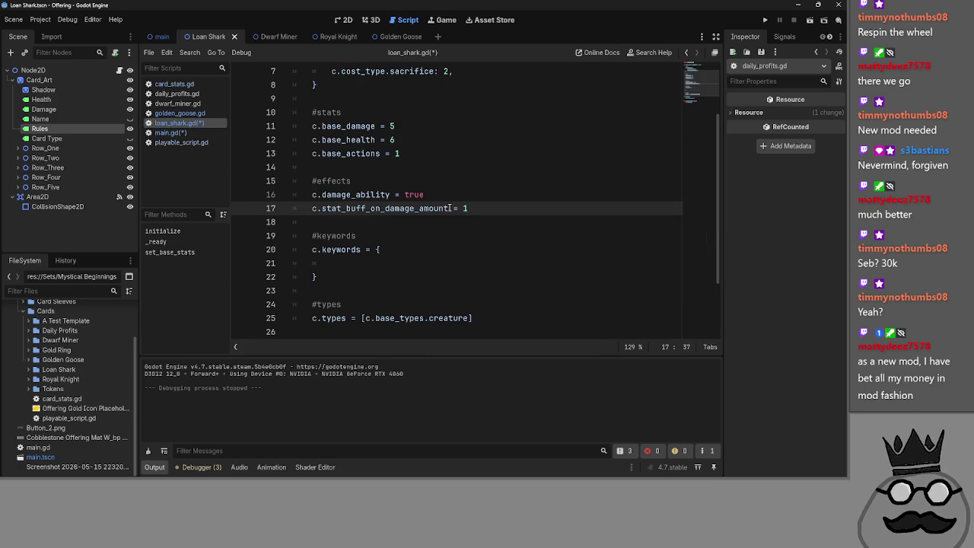
double_click(372, 208)
click(183, 104)
click(180, 113)
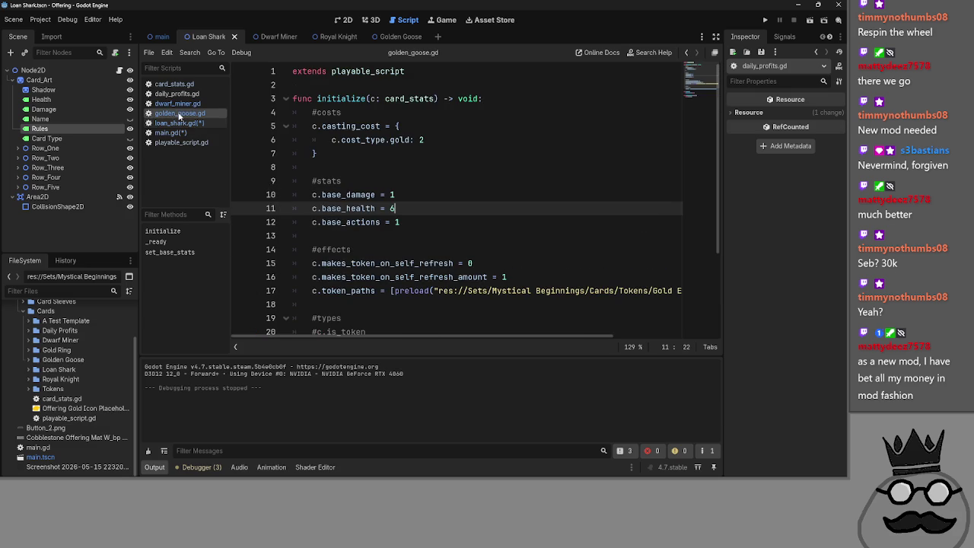
click(173, 84)
Step: Rename stat_buff_on_damage_amount to health_buff_on_damage_amount in card_stats.gd
click(355, 272)
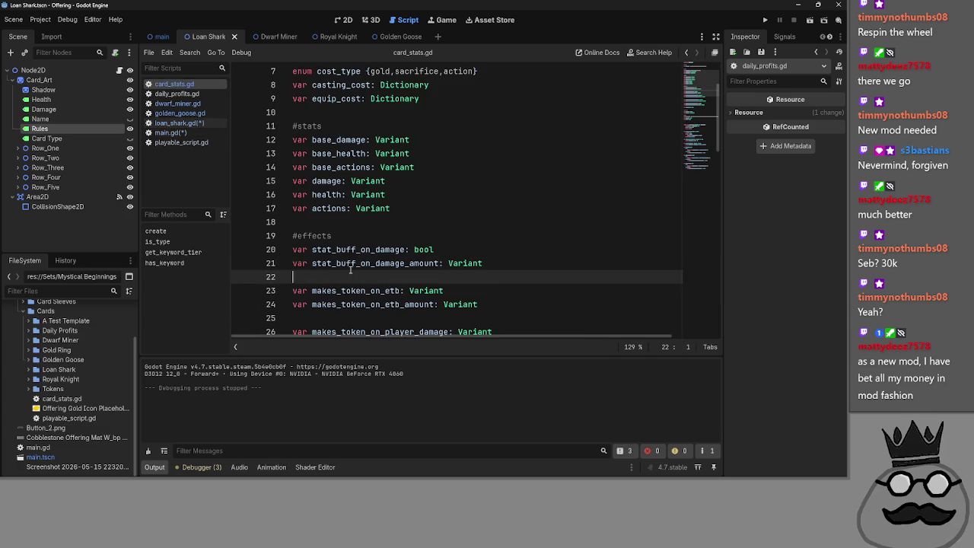
click(332, 263)
key(BackSpace)
key(BackSpace)
key(BackSpace)
key(BackSpace)
text(health)
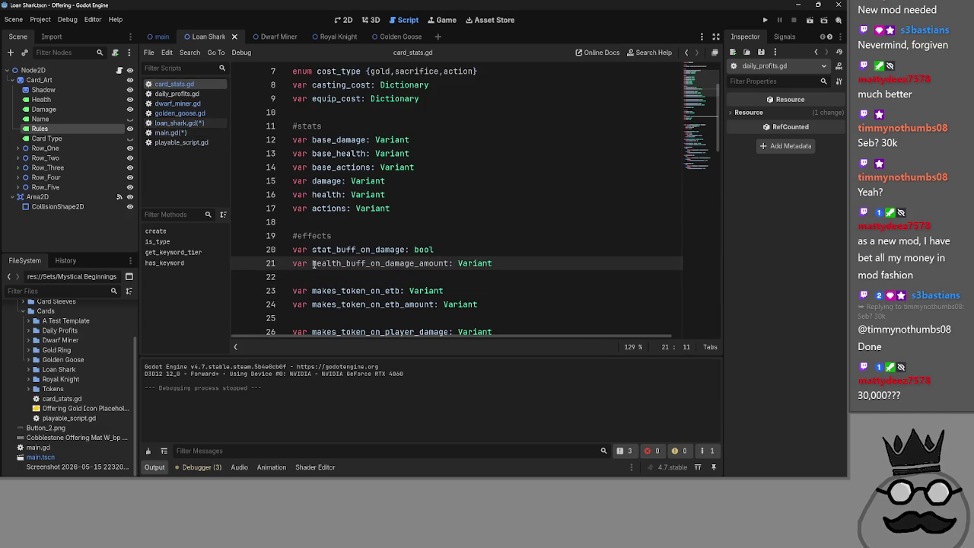
click(417, 272)
Step: Duplicate the declaration and rename the copy to damage_buff_on_damage_amount
click(557, 265)
key(shift+Home)
key(ctrl+x)
key(ctrl+v)
key(Return)
key(ctrl+v)
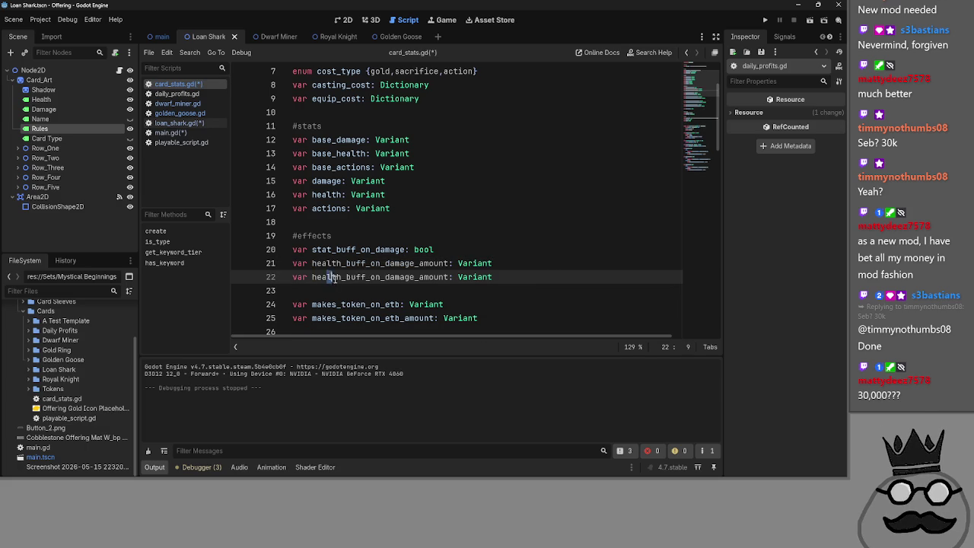
drag(340, 279, 313, 279)
text(damage)
click(538, 261)
Step: Move the health_buff declaration below damage_buff and remove the leftover blank line
mouse_move(538, 262)
mouse_down()
mouse_move(292, 264)
mouse_move(294, 291)
mouse_up()
click(613, 253)
key(Delete)
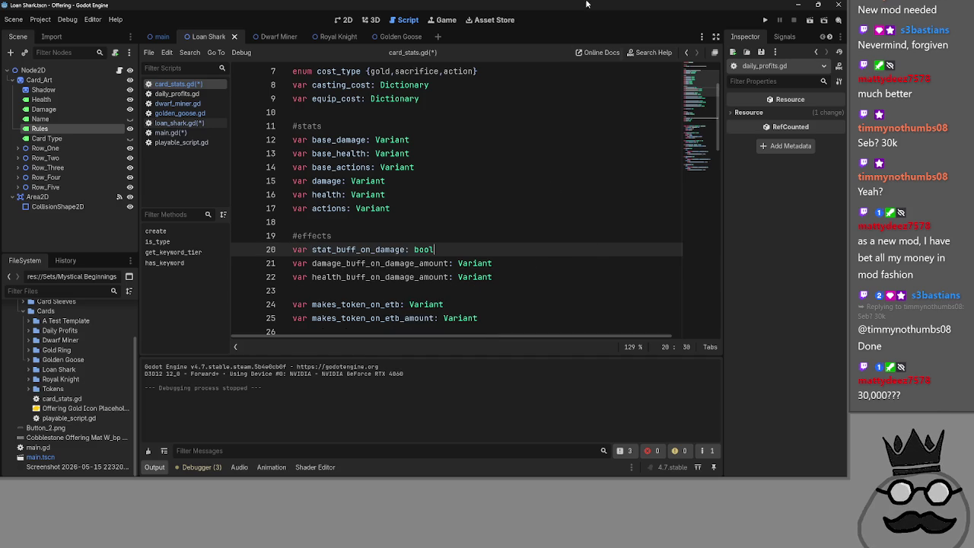
key(alt+Tab)
key(alt+Tab)
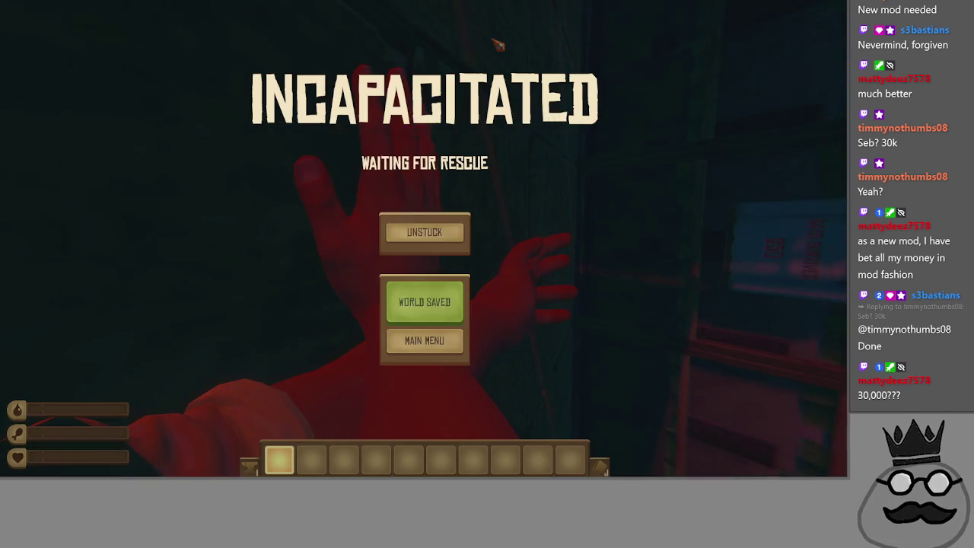
key(alt+Tab)
key(alt+Tab)
key(alt+Tab)
key(Escape)
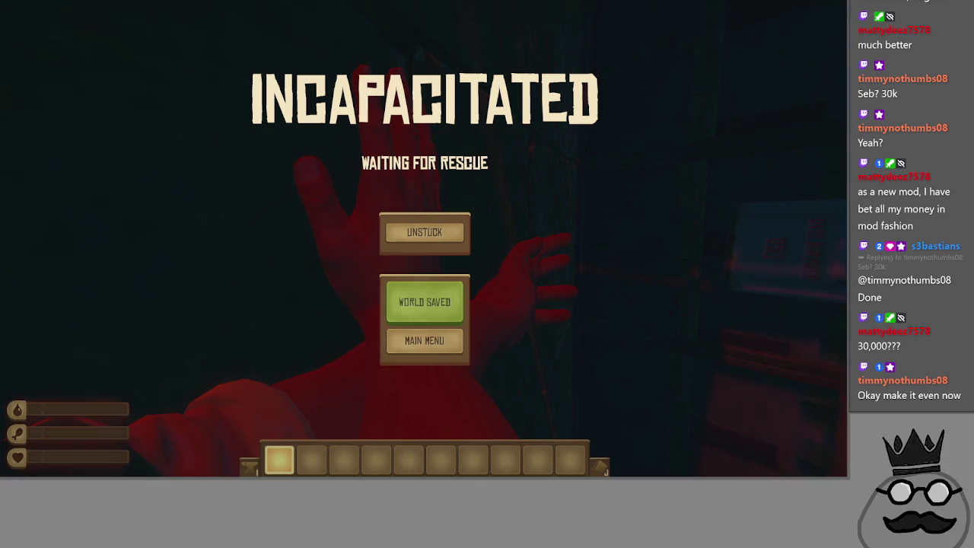
key(alt+Tab)
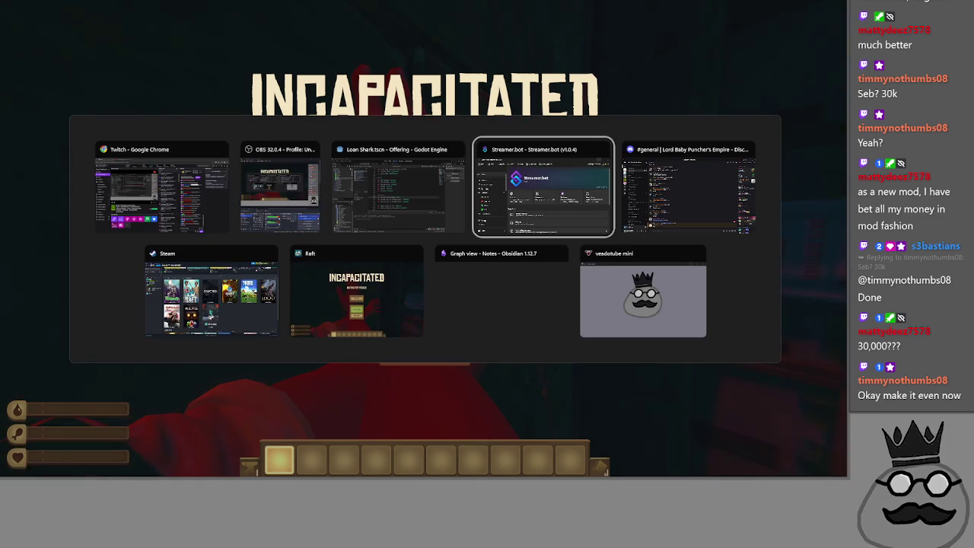
key(alt+Tab)
key(alt+Tab)
key(alt+Tab)
key(alt+Tab)
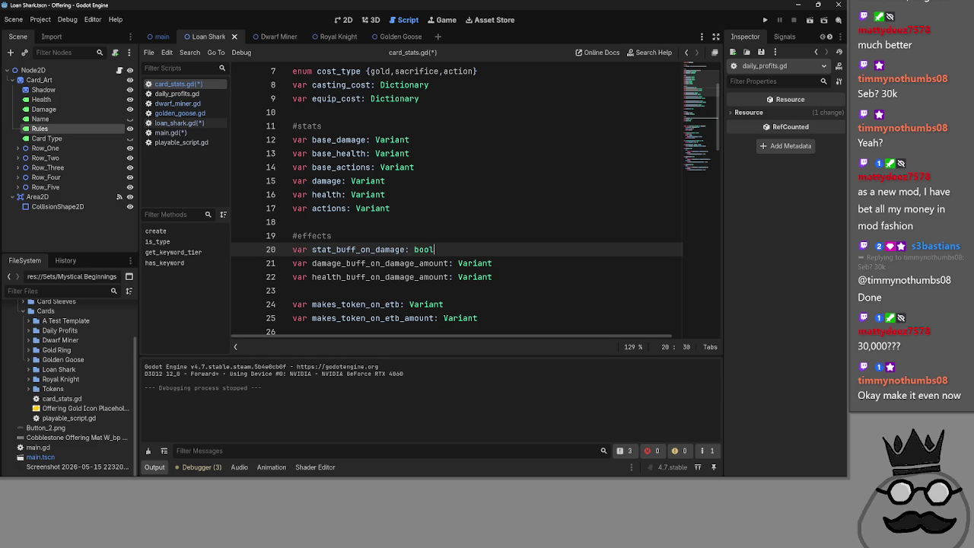
Step: Inspect the damage_buff_on_damage_amount and health_buff_on_damage_amount declarations on lines 21–22 of card_stats.gd
click(570, 262)
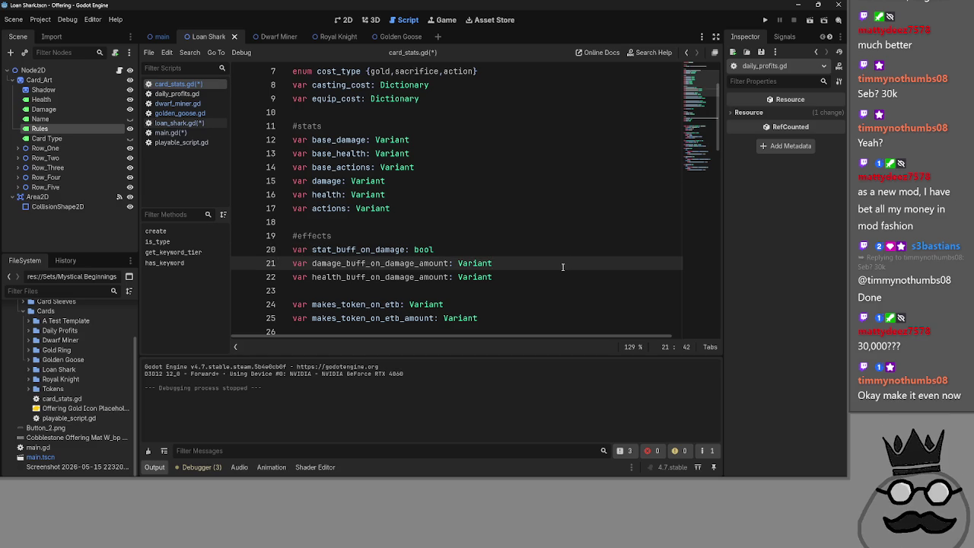
double_click(436, 263)
click(529, 262)
double_click(522, 277)
double_click(380, 263)
click(404, 277)
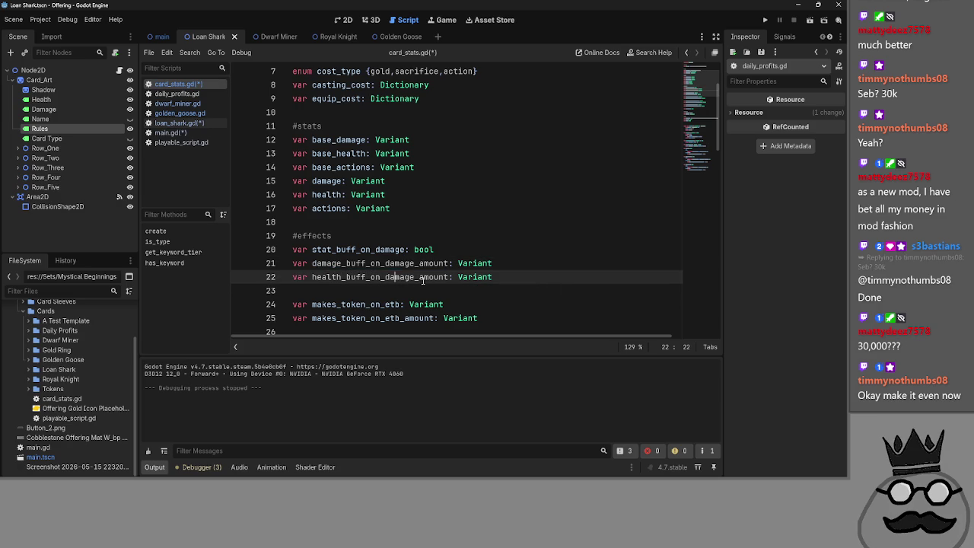
double_click(407, 277)
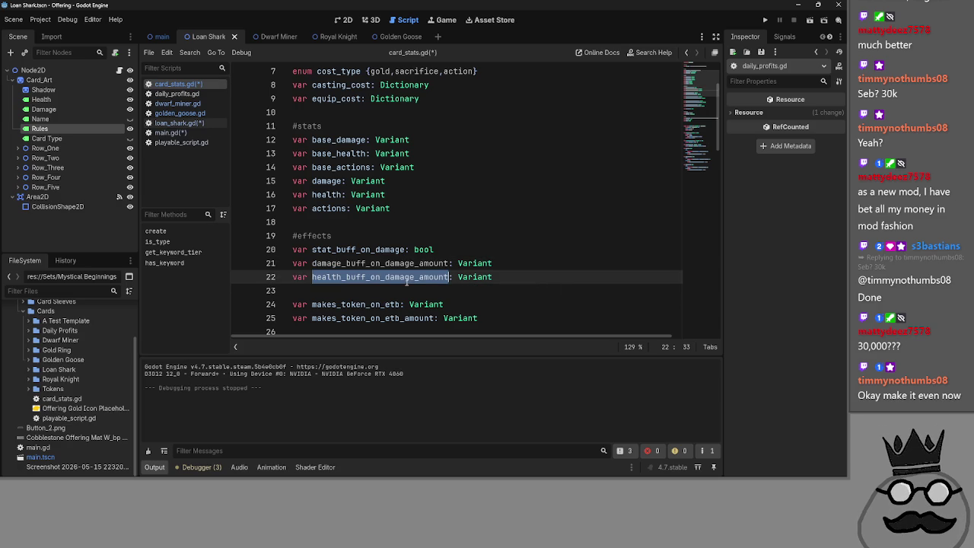
click(552, 275)
click(519, 262)
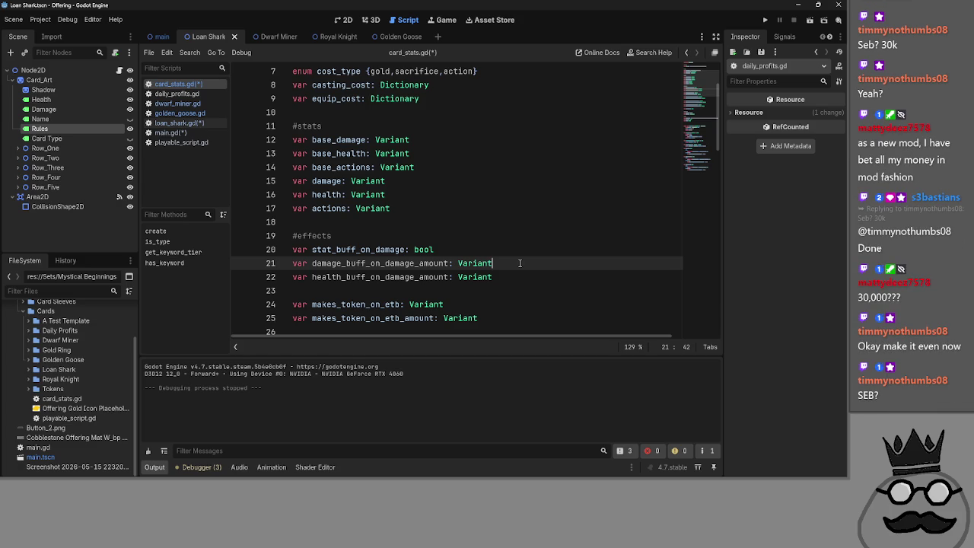
click(515, 280)
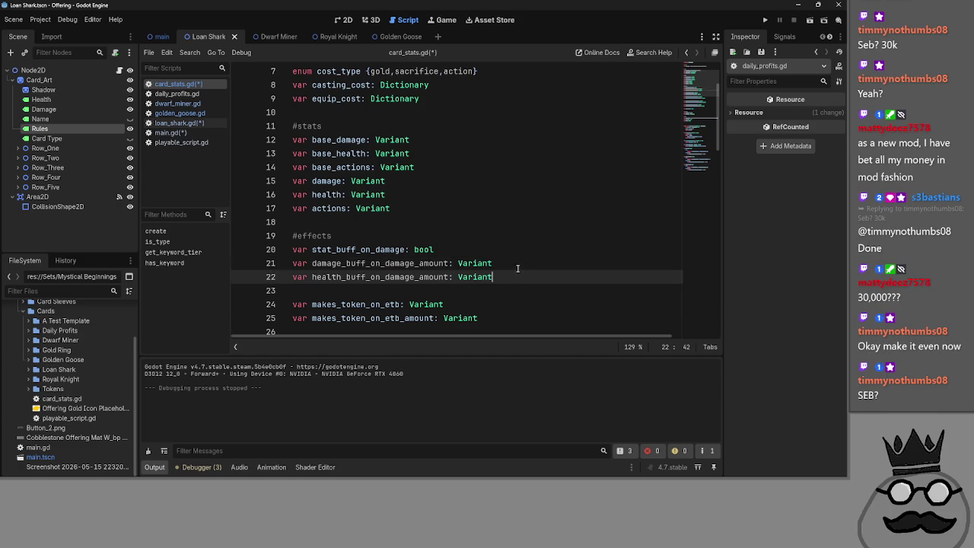
click(518, 264)
Step: Peek at card_gets_buffed in main.gd, then bring up loan_shark.gd
click(171, 132)
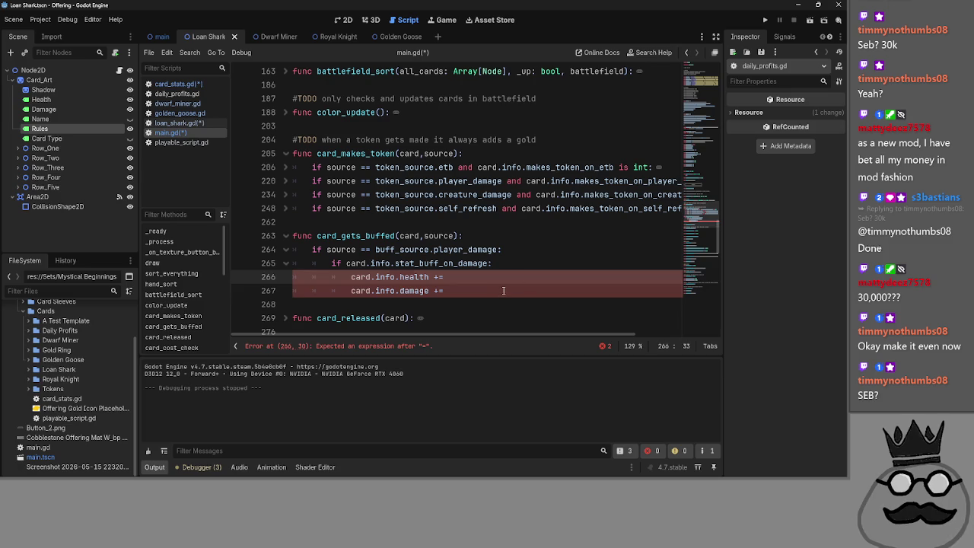
click(181, 85)
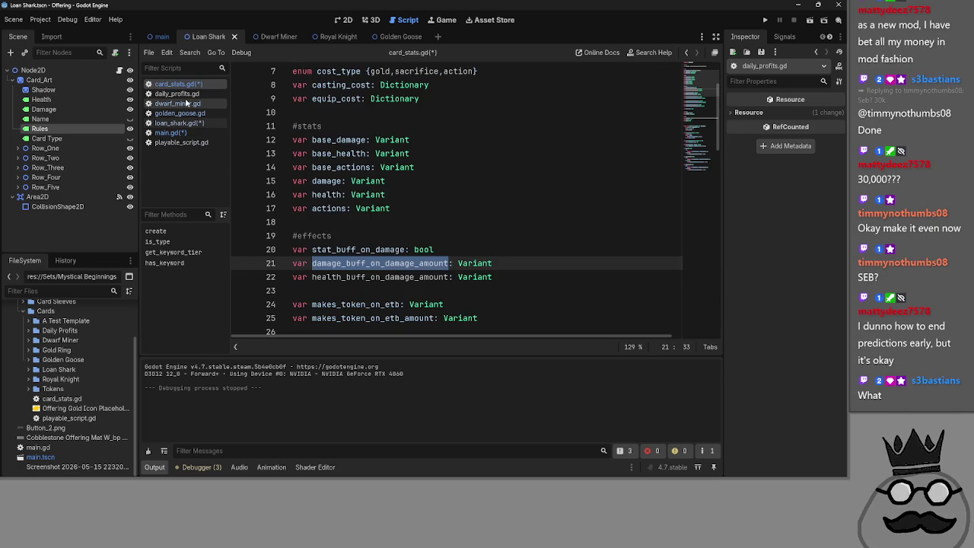
click(179, 123)
click(508, 195)
Step: Change line 17 to c.damage_buff_on_damage_amount = 1
click(513, 207)
drag(343, 208, 319, 209)
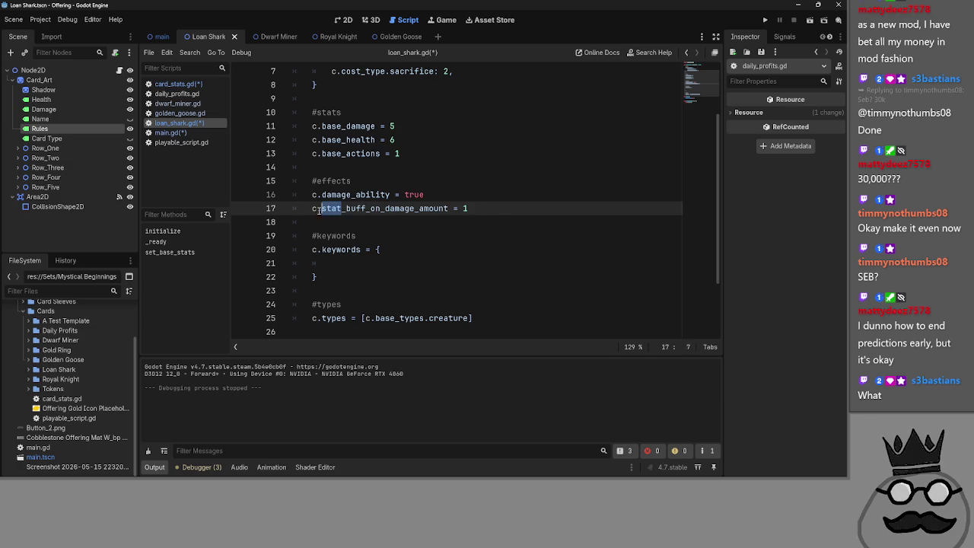
text(da)
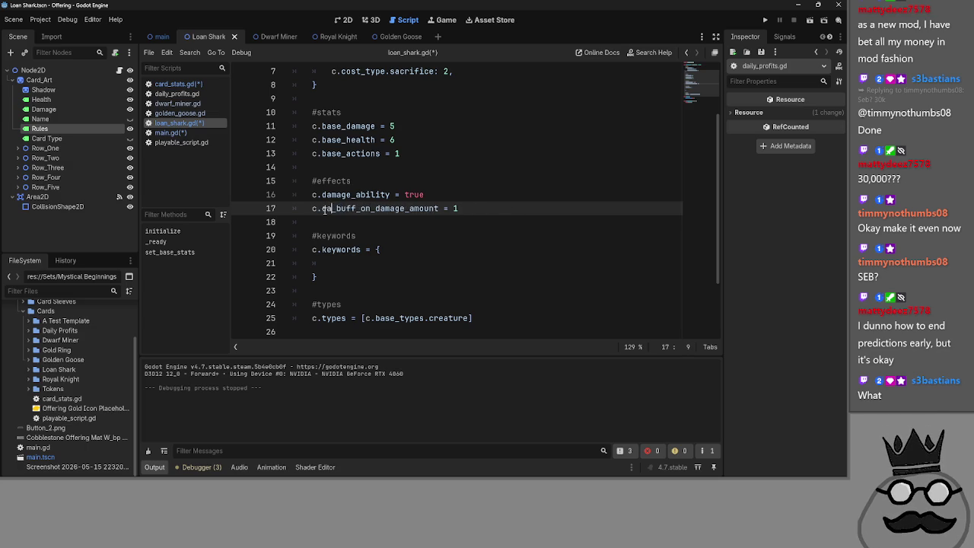
text(mage)
click(511, 210)
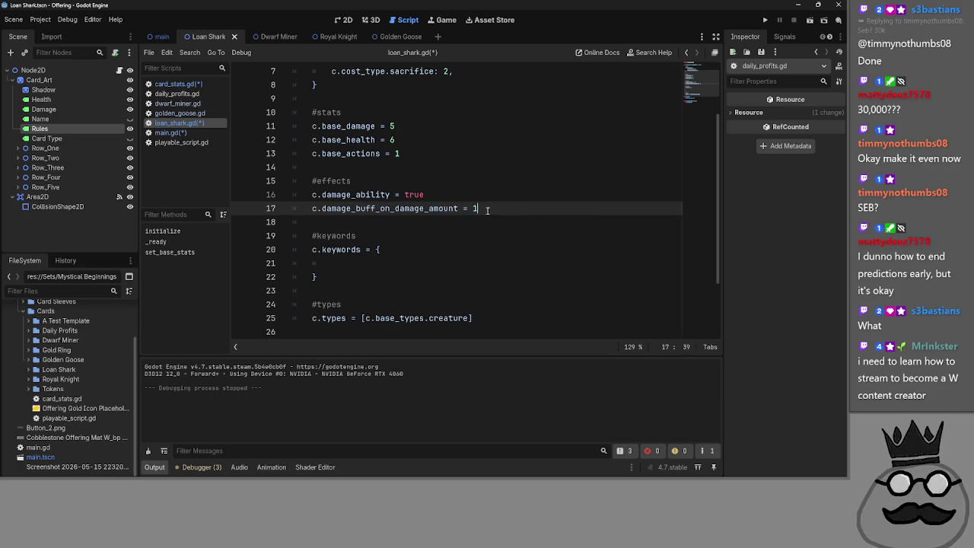
triple_click(511, 210)
click(546, 204)
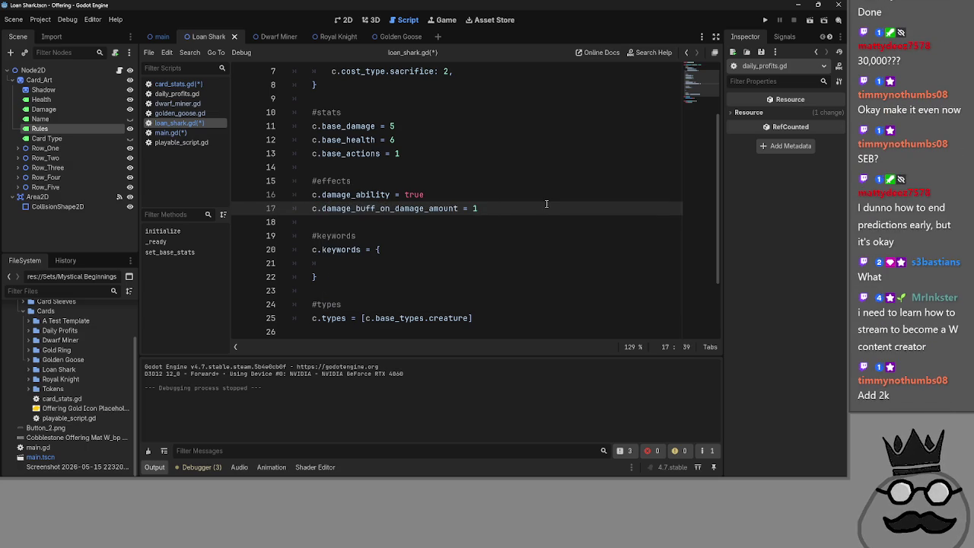
Step: Duplicate line 17 as c.health_buff_on_damage_amount = 1 on line 18
key(ctrl+shift+d)
click(351, 221)
key(ctrl+BackSpace)
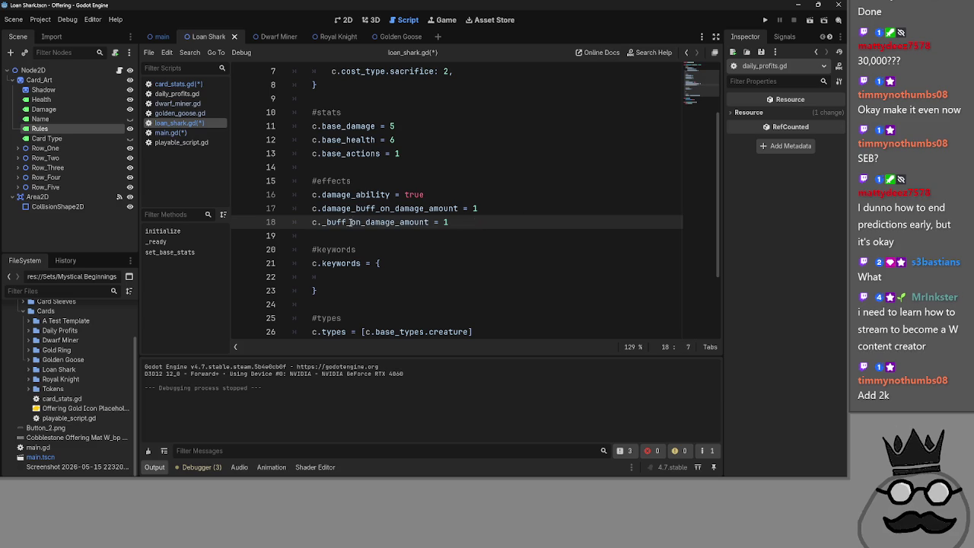
text(health)
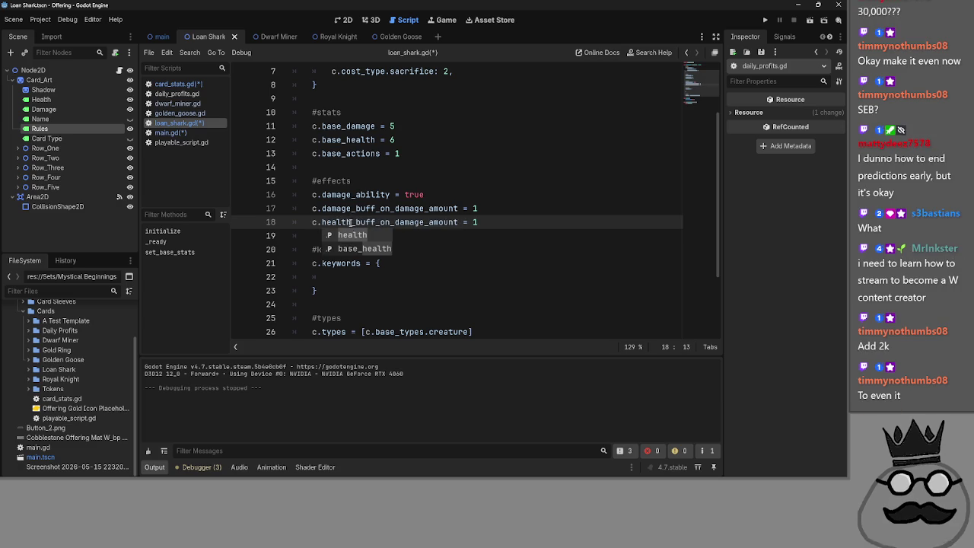
key(Escape)
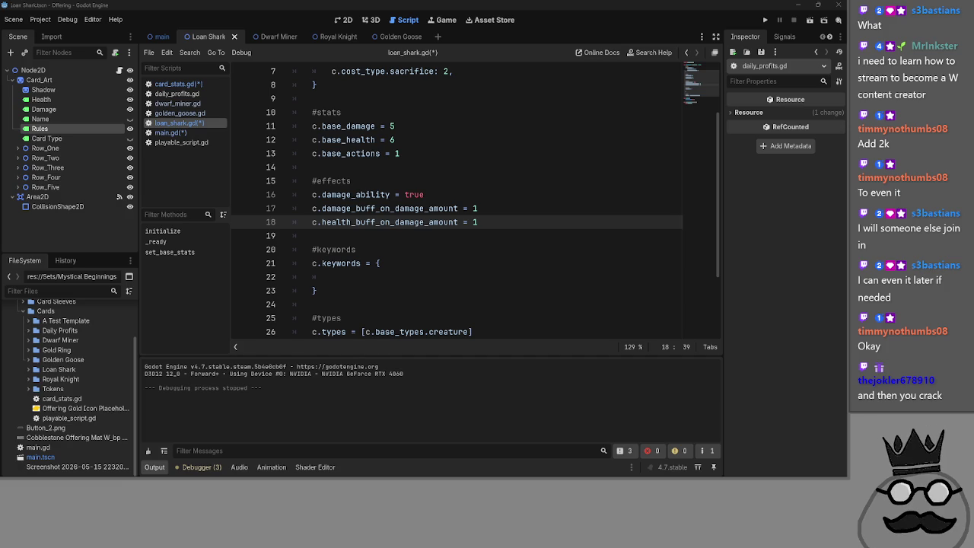
key(alt+Tab)
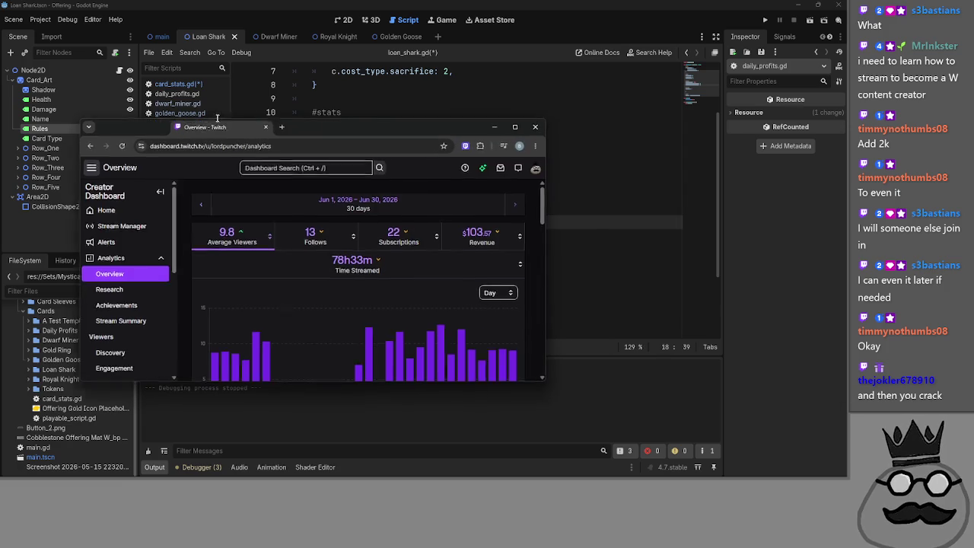
double_click(510, 129)
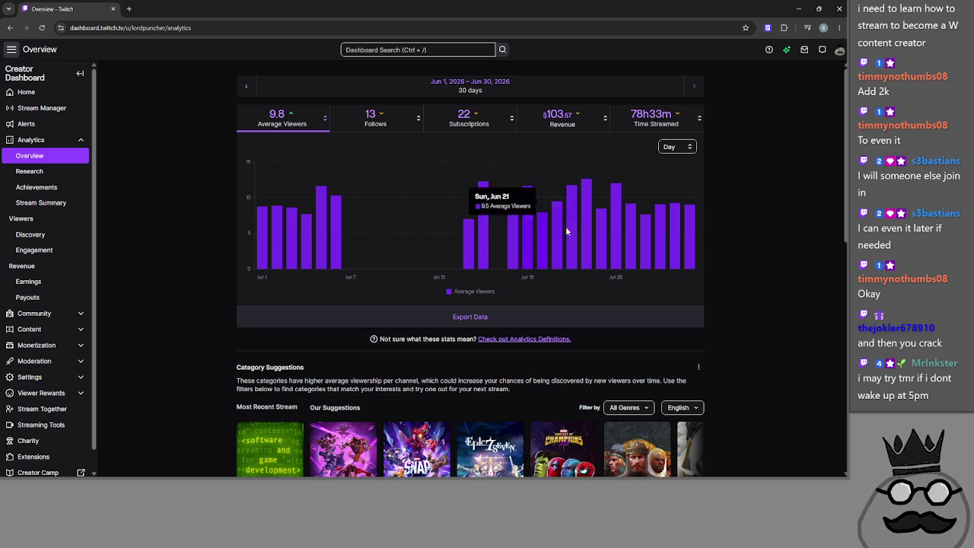
click(839, 8)
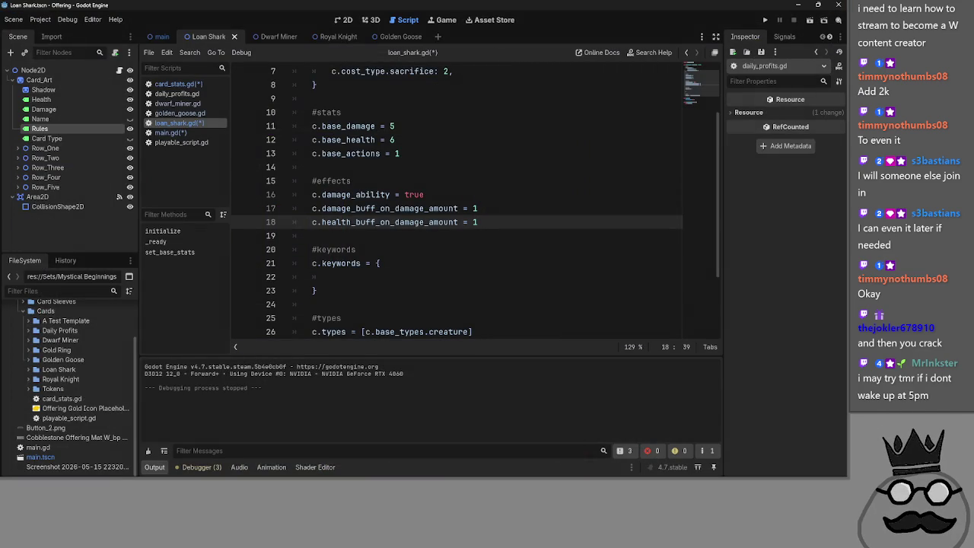
key(alt+Tab)
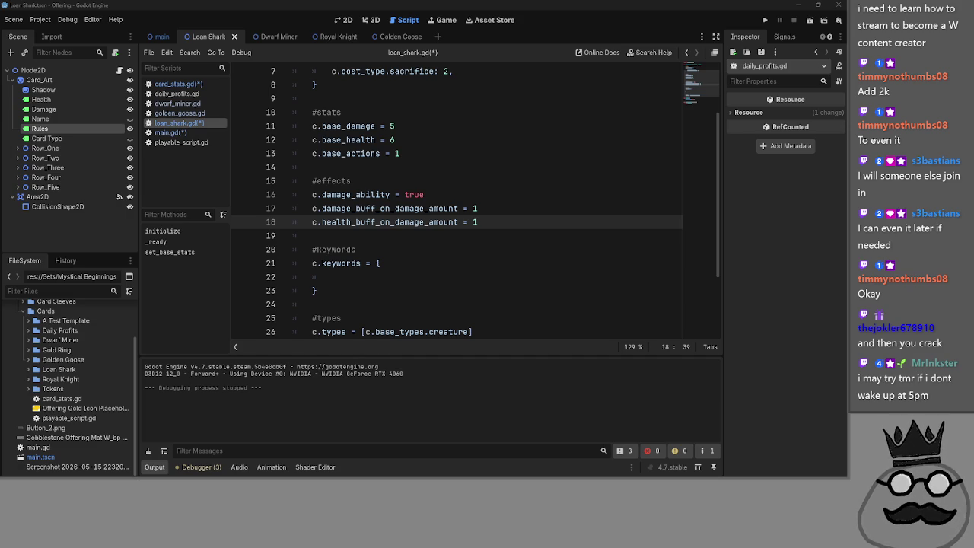
click(444, 248)
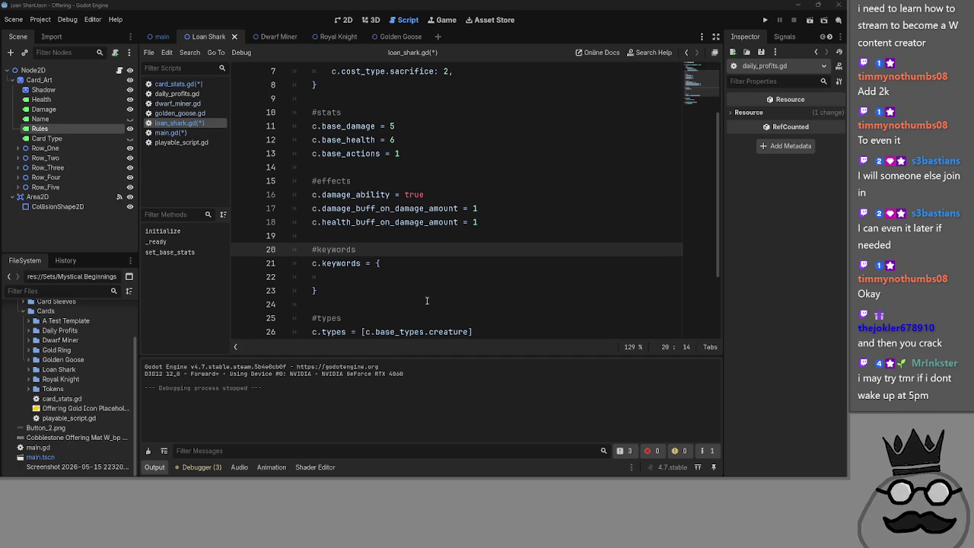
click(426, 235)
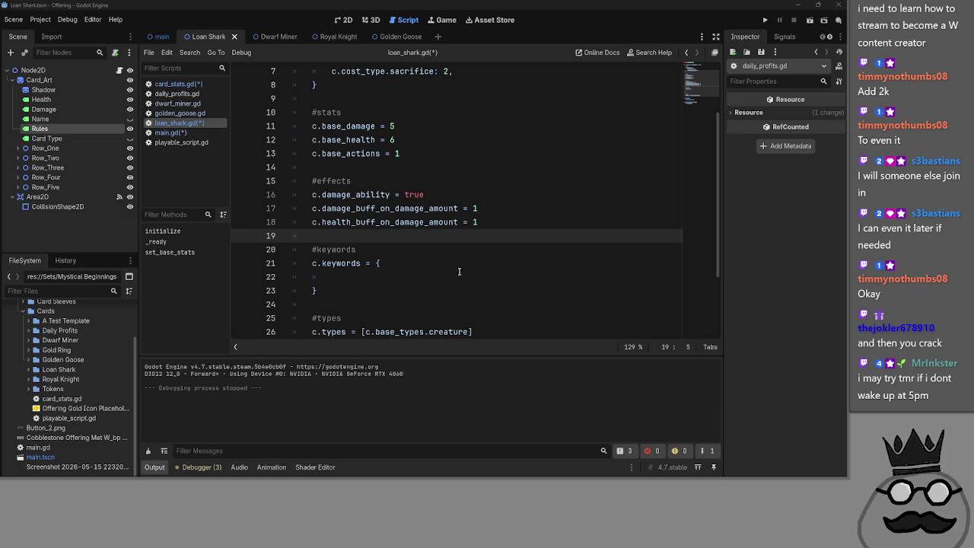
double_click(353, 222)
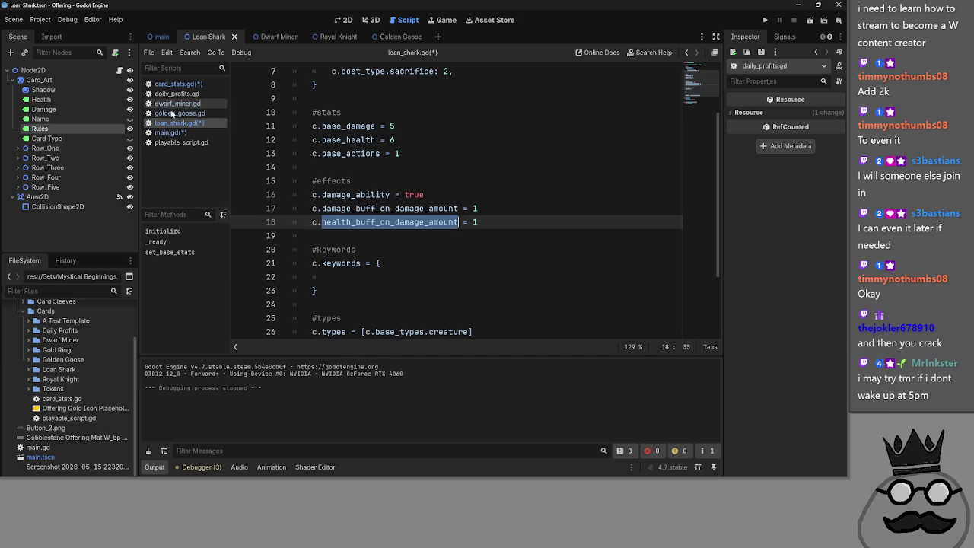
Step: Insert card.info. after += on both buff lines 266 and 267 of main.gd
click(170, 132)
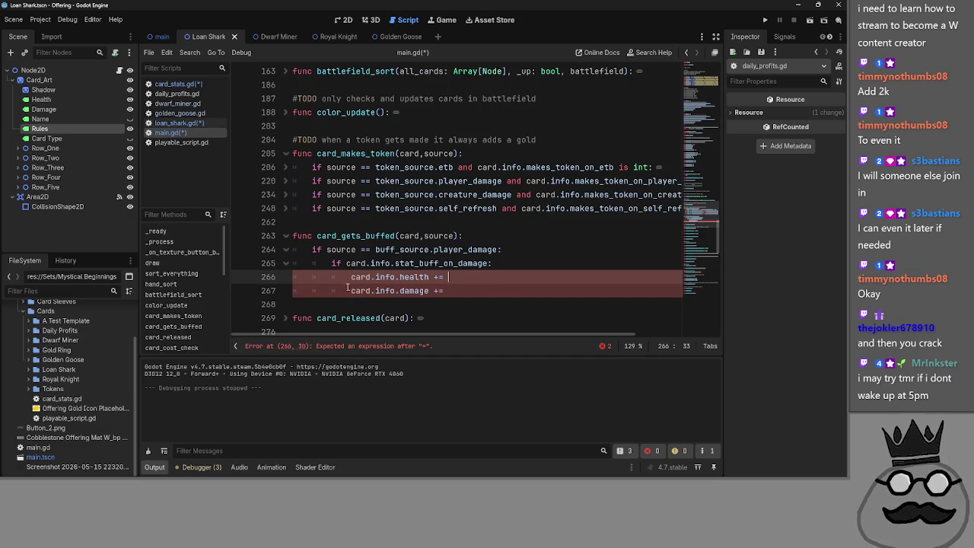
drag(351, 277, 431, 277)
key(ctrl+c)
click(525, 276)
key(ctrl+v)
text(_)
key(BackSpace)
key(BackSpace)
key(BackSpace)
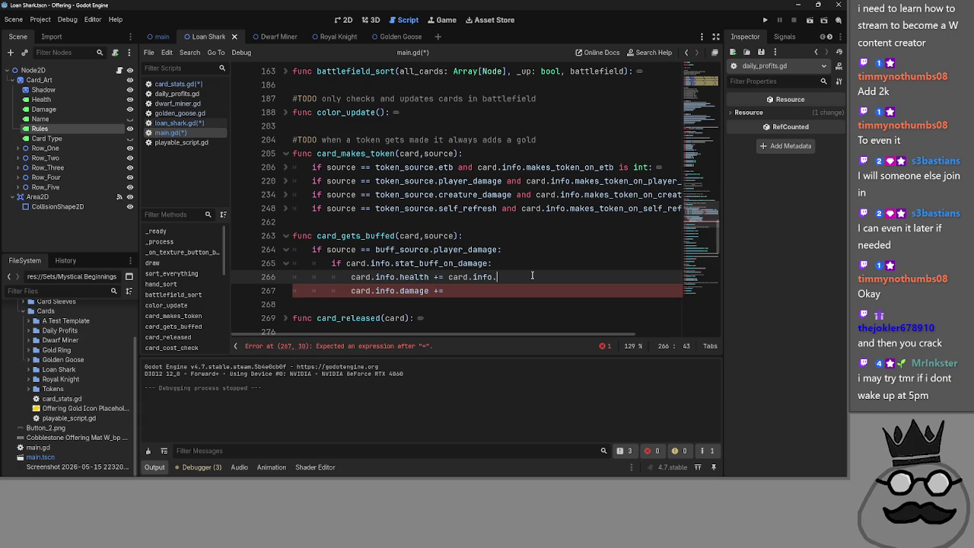
drag(398, 292, 355, 297)
key(ctrl+c)
click(444, 291)
key(ctrl+v)
click(530, 294)
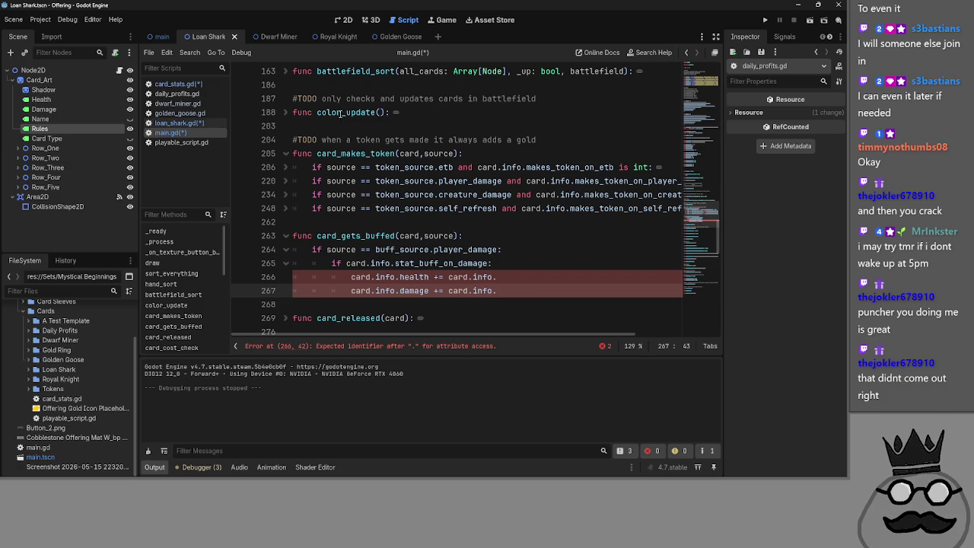
Step: Paste damage_buff_on_damage_amount at the end of line 266
click(178, 83)
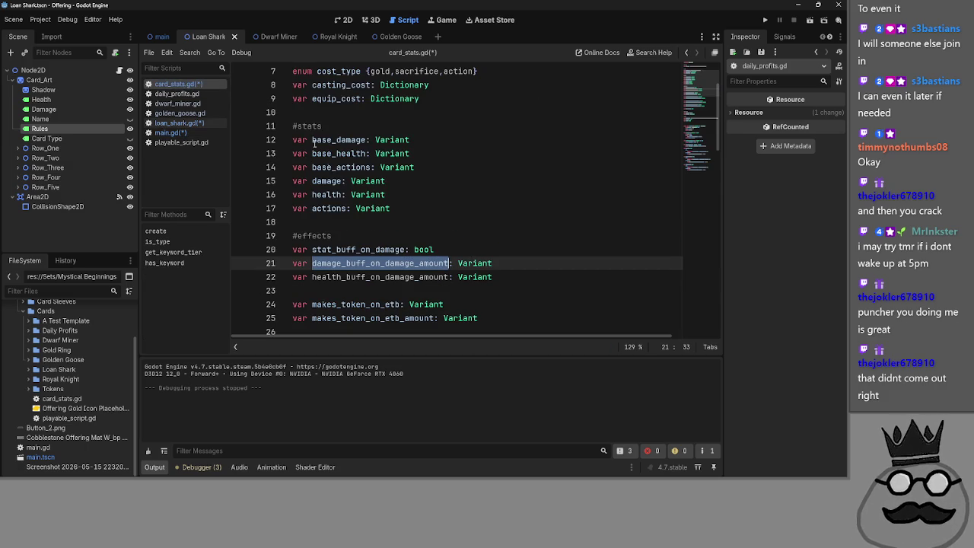
click(182, 123)
click(174, 132)
click(176, 122)
click(171, 132)
click(537, 277)
key(ctrl+v)
click(524, 290)
Step: Copy health_buff_on_damage_amount from card_stats.gd and paste it at the end of line 267
click(177, 84)
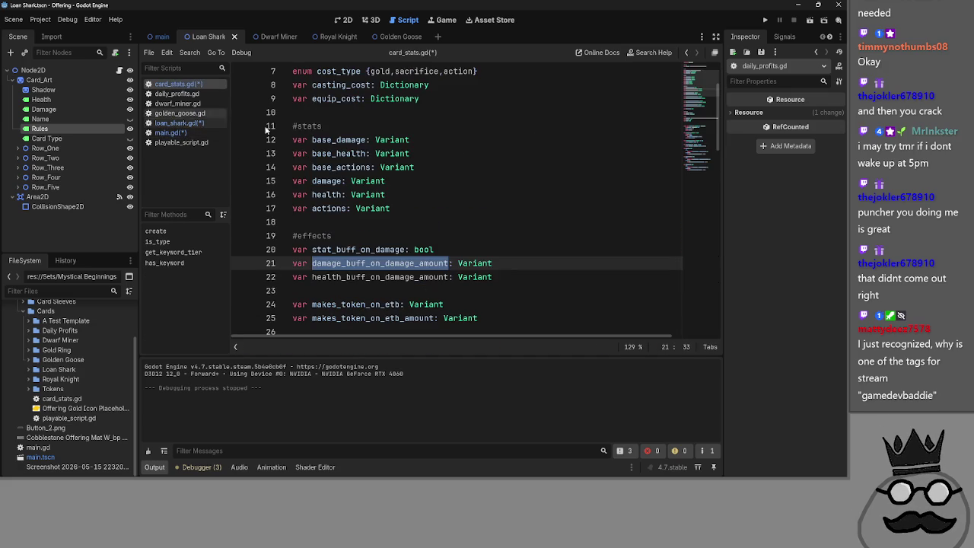
double_click(380, 277)
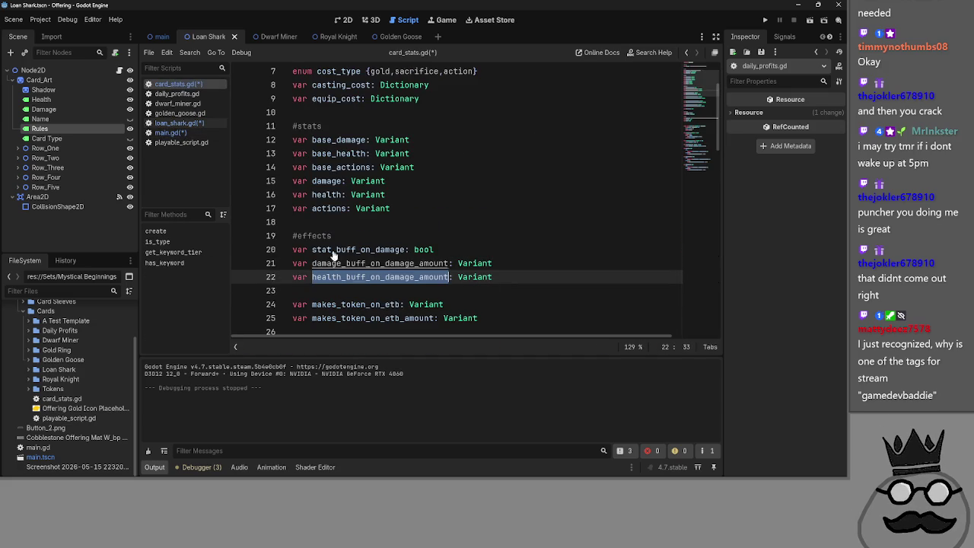
key(ctrl+c)
click(181, 133)
key(ctrl+v)
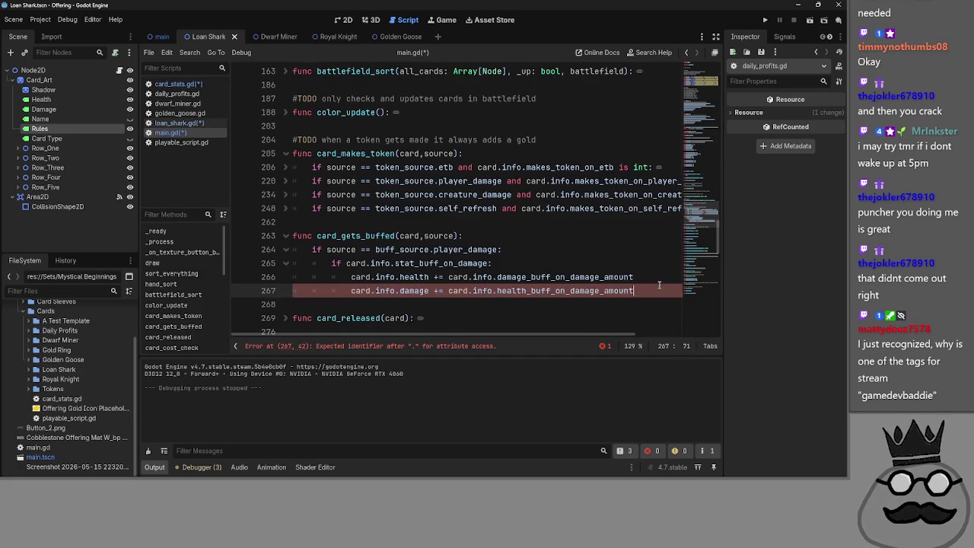
click(654, 265)
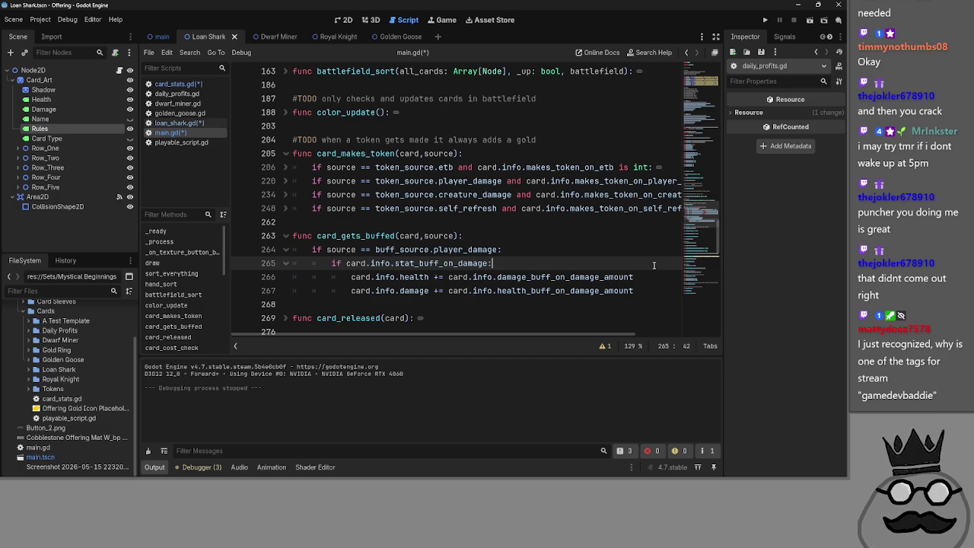
Step: Look over the finished card_gets_buffed lines 262–266 in main.gd
click(531, 251)
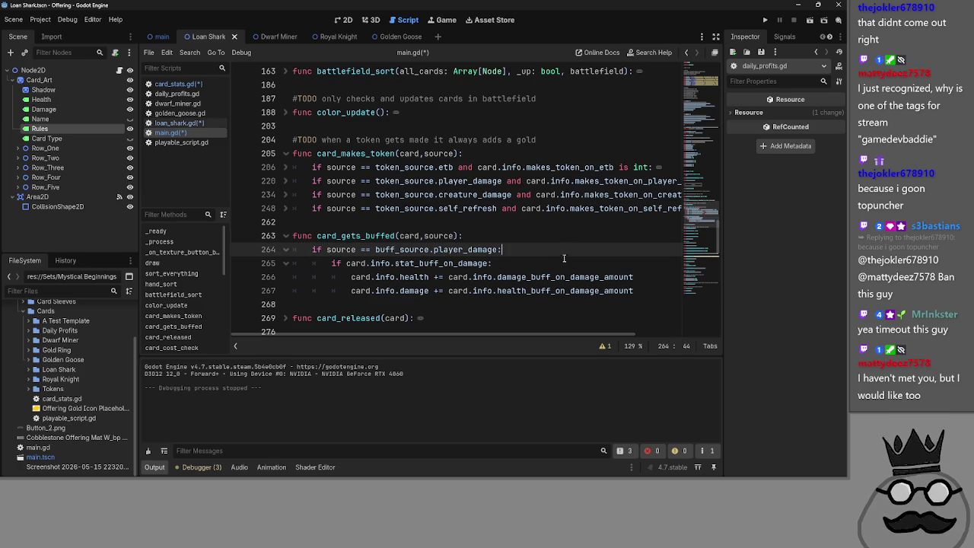
click(570, 277)
click(572, 250)
click(571, 236)
click(567, 264)
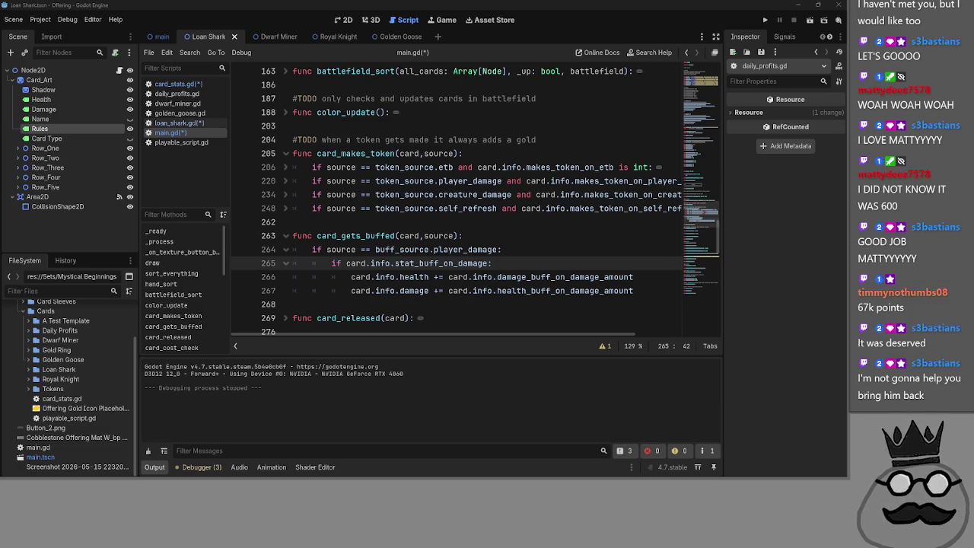
click(544, 224)
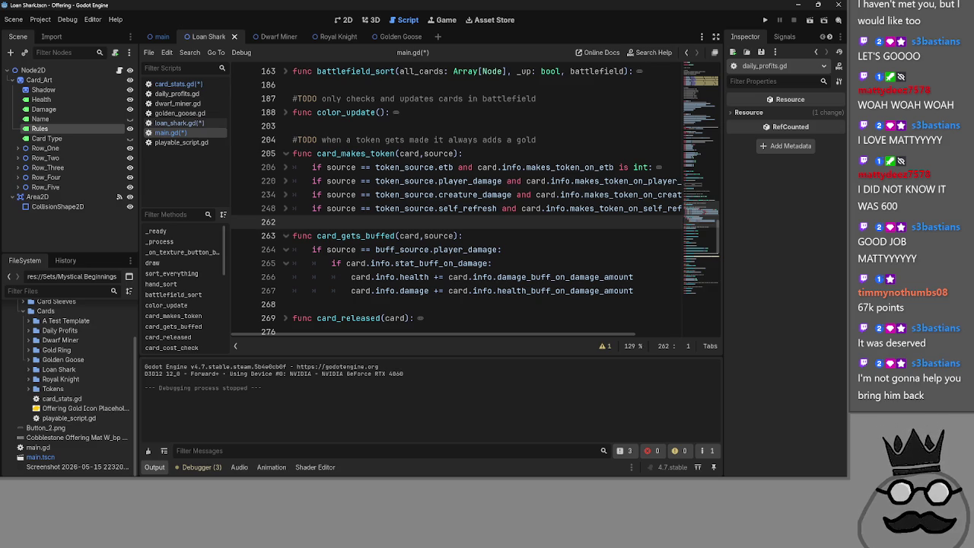
key(alt+Tab)
key(alt+Tab)
key(alt+Tab)
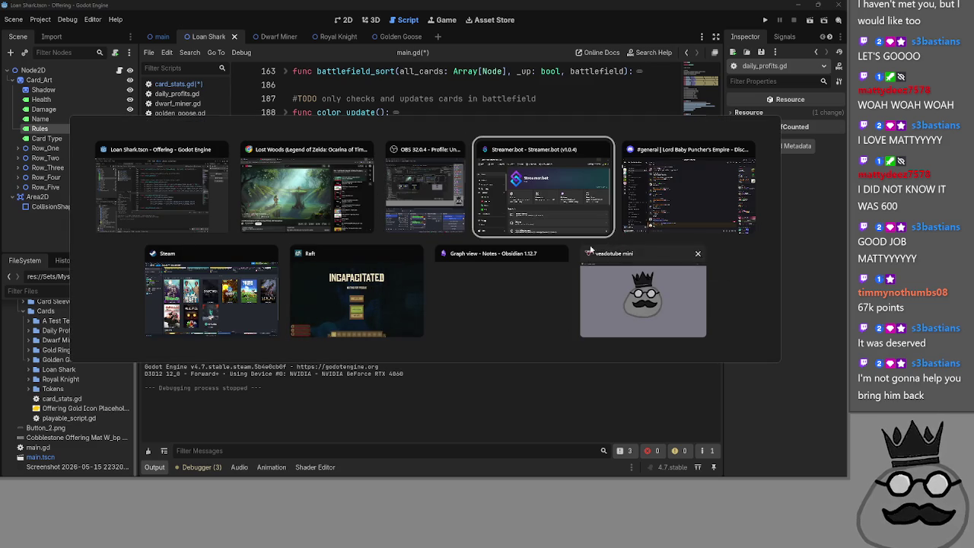
Step: Back in Godot, review the card_gets_buffed function header in main.gd
key(Escape)
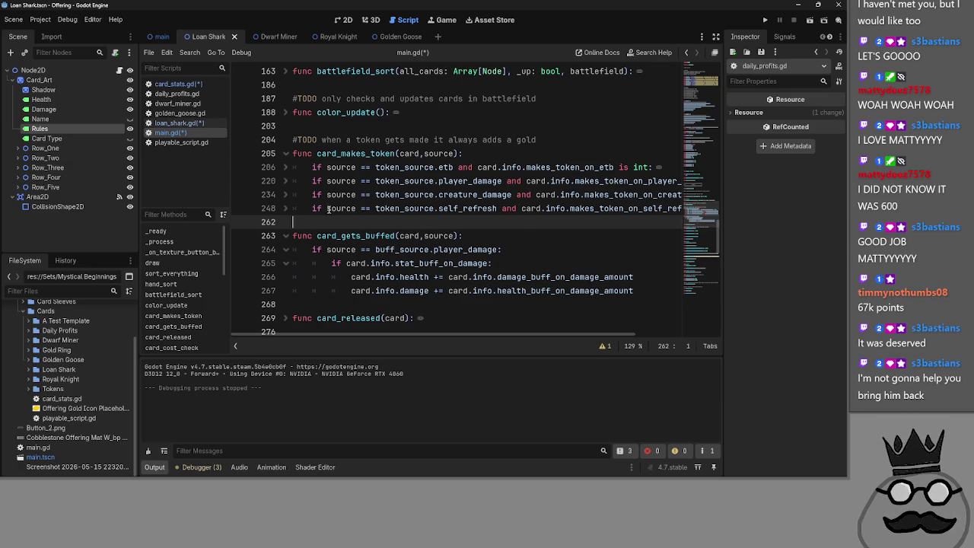
click(539, 263)
click(674, 294)
click(609, 263)
click(325, 236)
double_click(325, 235)
click(316, 236)
drag(317, 236, 459, 236)
click(523, 234)
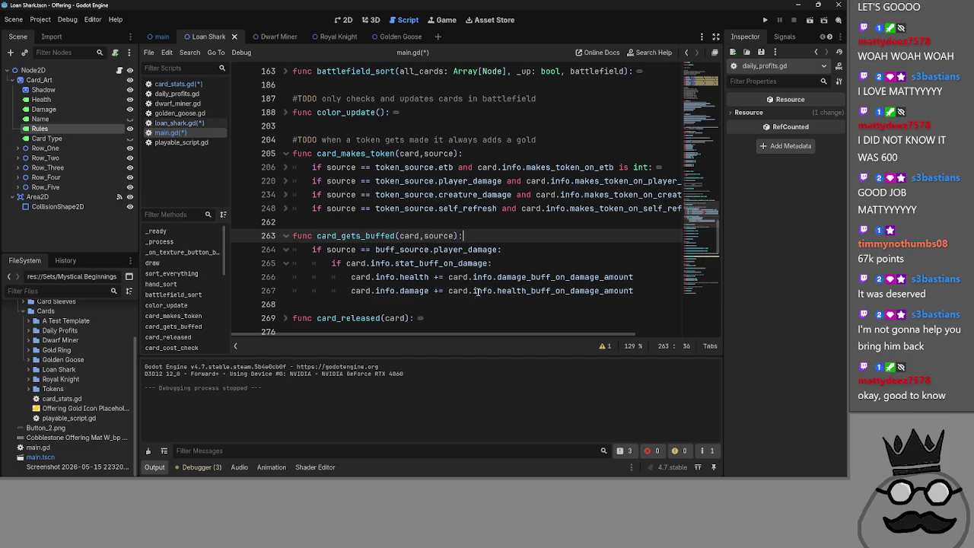
Step: Change the line 264 check from player_damage to buff_source.creature_damage
key(Down)
key(Down)
double_click(446, 251)
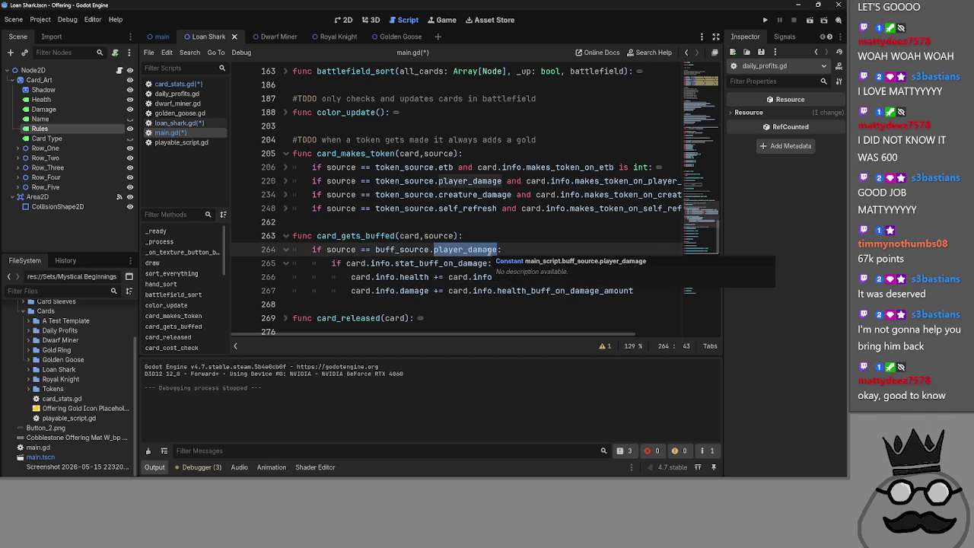
text(car)
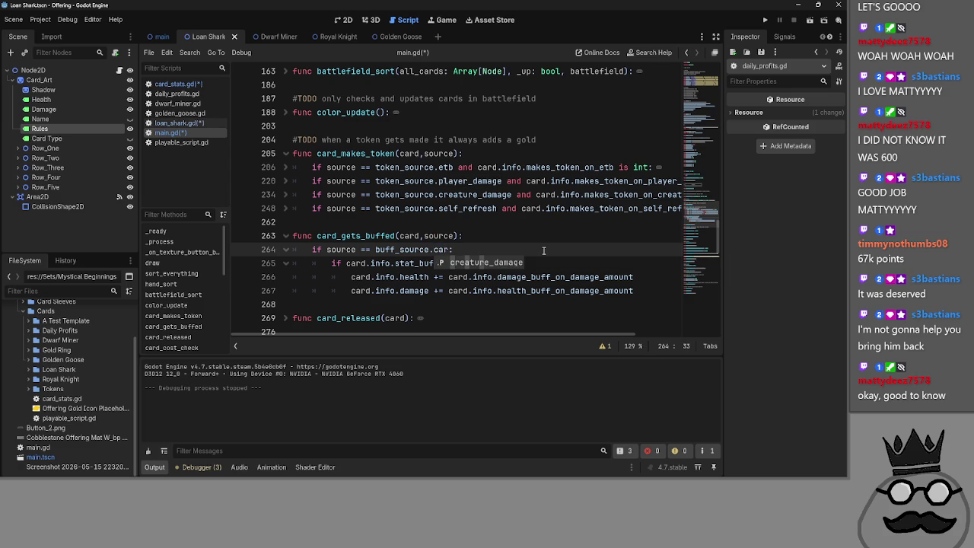
key(Return)
click(543, 251)
Step: Look over the stat-buff lines under the check, then bring up card_stats.gd's buff variables
double_click(572, 277)
click(570, 264)
double_click(420, 265)
click(545, 266)
double_click(397, 263)
click(286, 263)
click(286, 263)
click(566, 267)
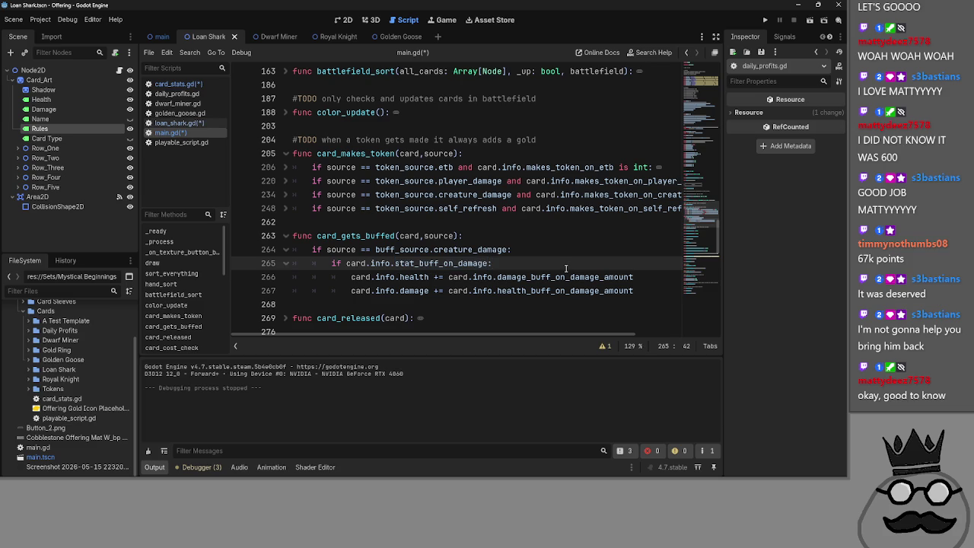
click(286, 263)
click(286, 263)
click(176, 83)
scroll(515, 263, down, 2)
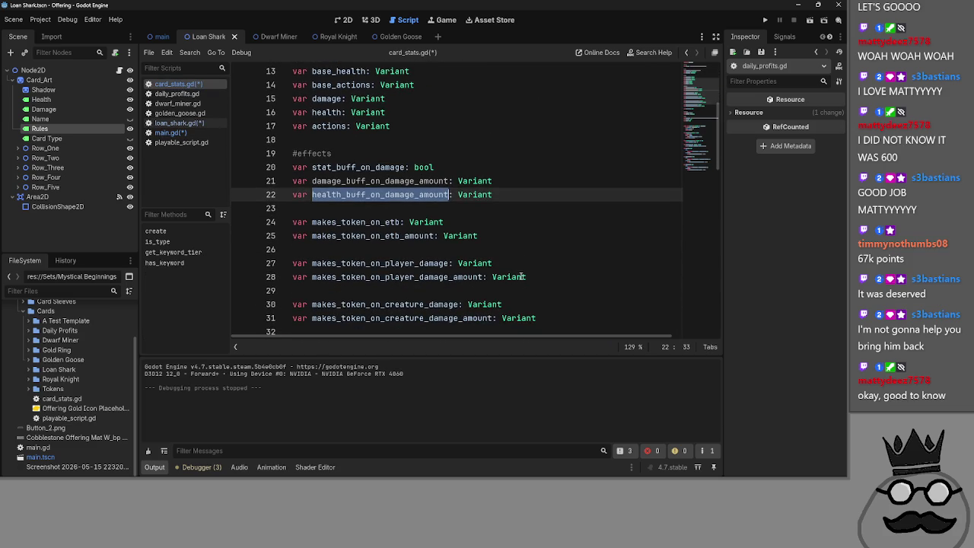
Step: Look over card_stats.gd around the player damage token variables on lines 26–27
scroll(515, 263, down, 1)
click(537, 208)
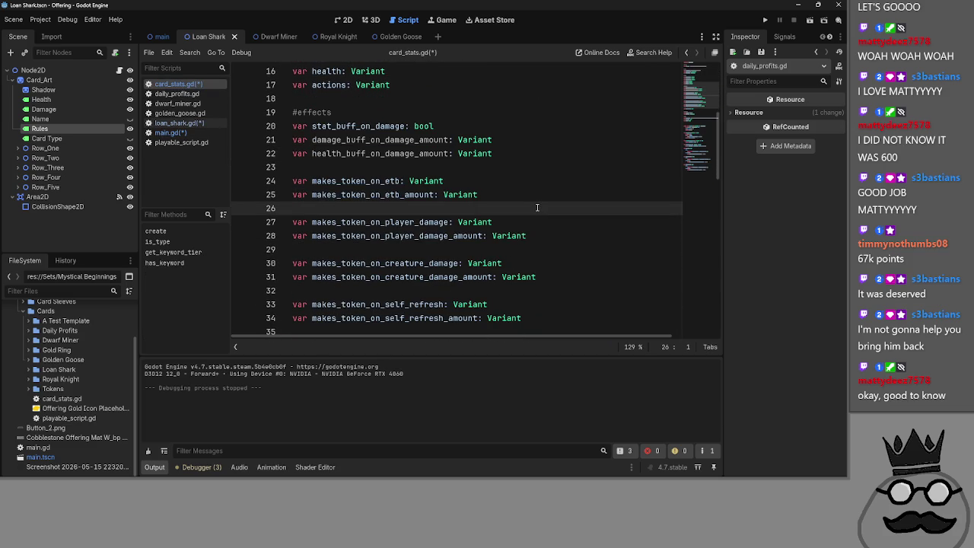
click(546, 233)
click(549, 224)
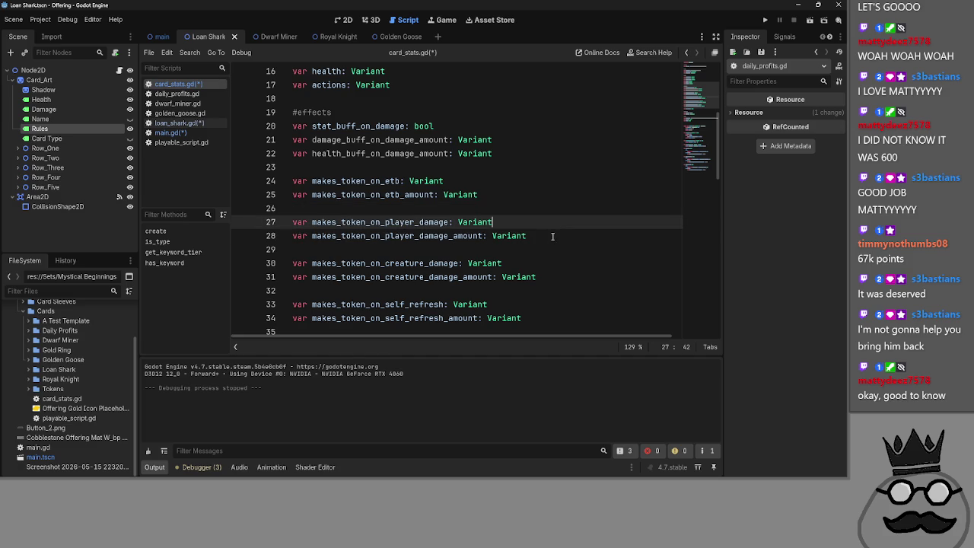
click(548, 212)
scroll(549, 212, down, 2)
scroll(549, 212, up, 2)
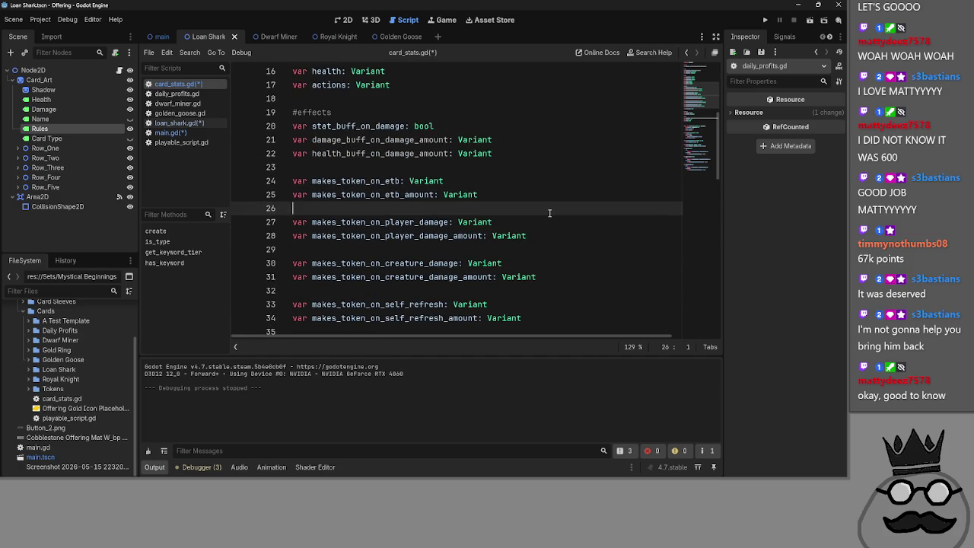
scroll(549, 213, down, 2)
scroll(550, 213, up, 1)
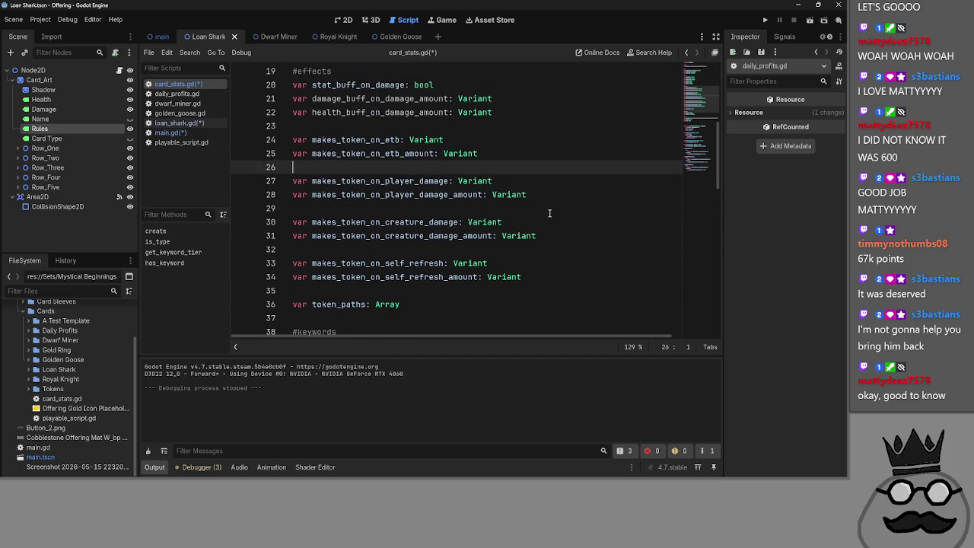
Step: Add blank lines after line 32 and drag the three stat-buff lines below the creature damage variables
mouse_move(508, 106)
mouse_down()
mouse_move(292, 97)
mouse_move(292, 84)
mouse_up()
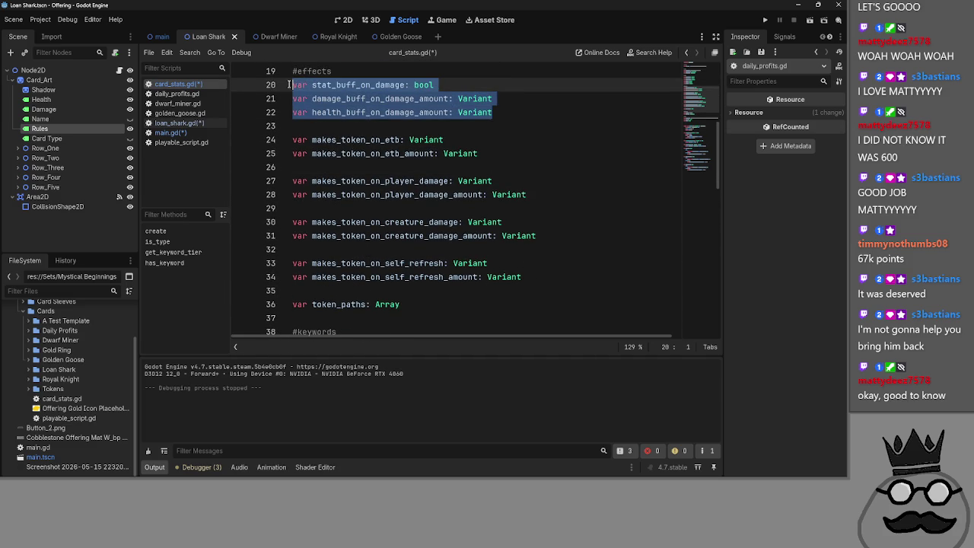
click(526, 210)
click(501, 249)
key(Return)
key(Return)
click(385, 260)
mouse_move(525, 117)
mouse_down()
mouse_move(281, 84)
mouse_move(332, 260)
mouse_up()
click(545, 245)
Step: Tidy lines 20–21 under #effects, removing the extra blank line and stray underscore and # characters
click(379, 92)
key(BackSpace)
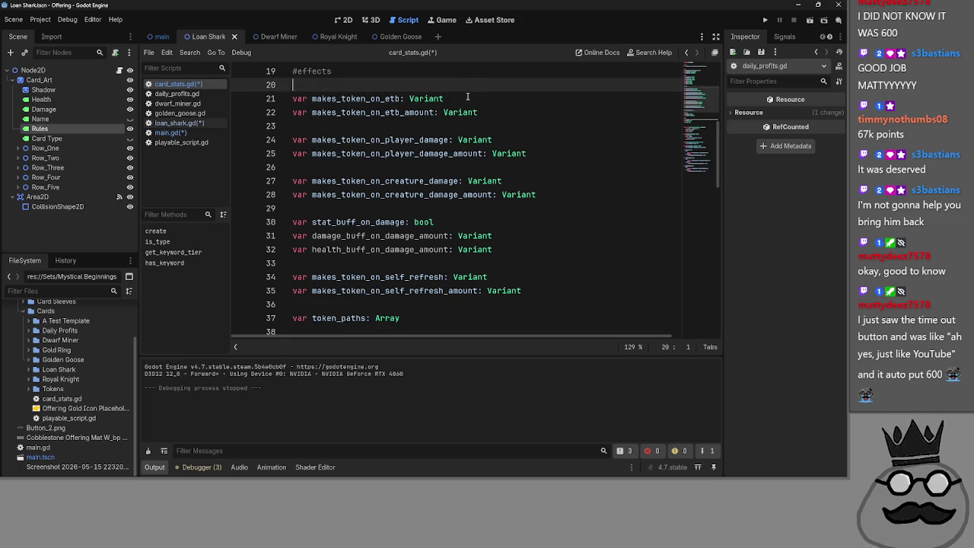
text(___)
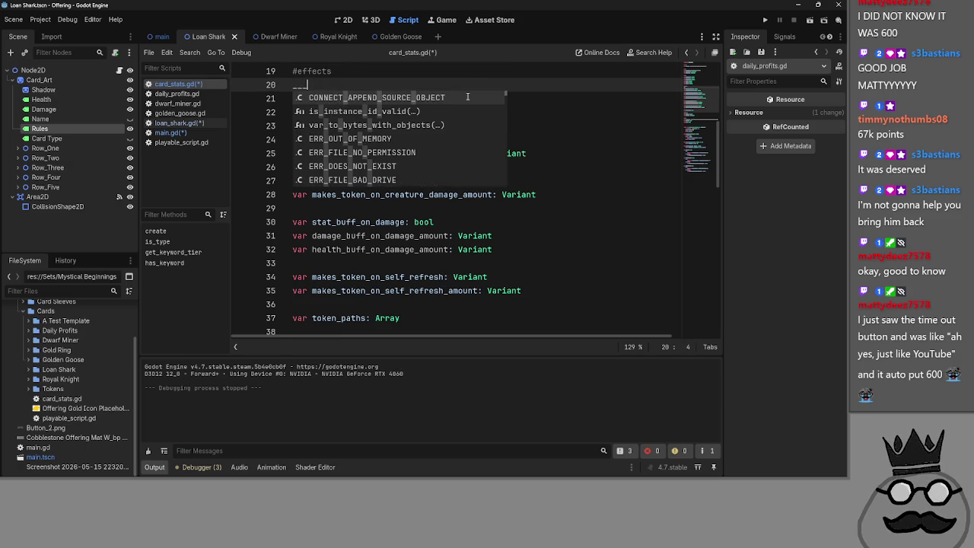
key(Escape)
click(351, 112)
click(365, 85)
key(BackSpace)
key(BackSpace)
key(BackSpace)
text(###)
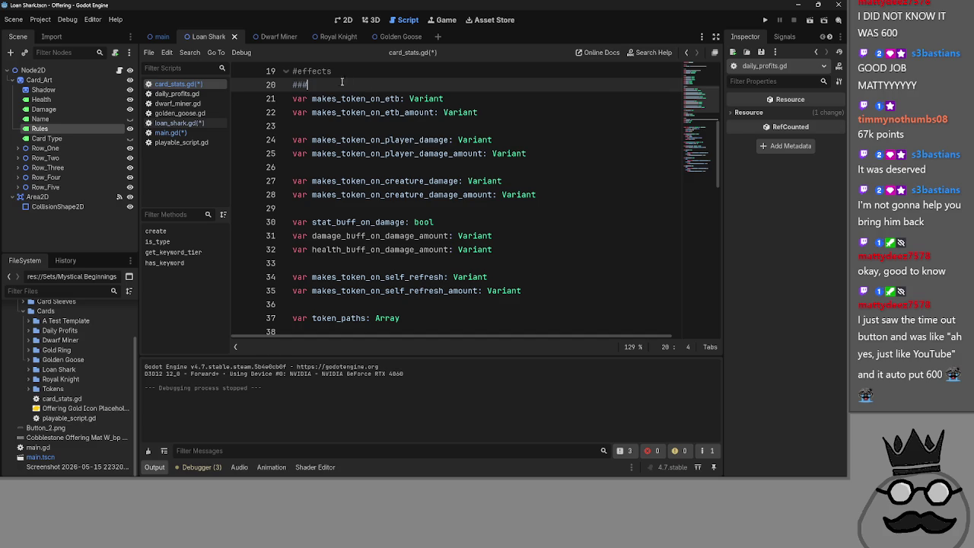
key(BackSpace)
scroll(420, 186, up, 1)
scroll(420, 186, down, 1)
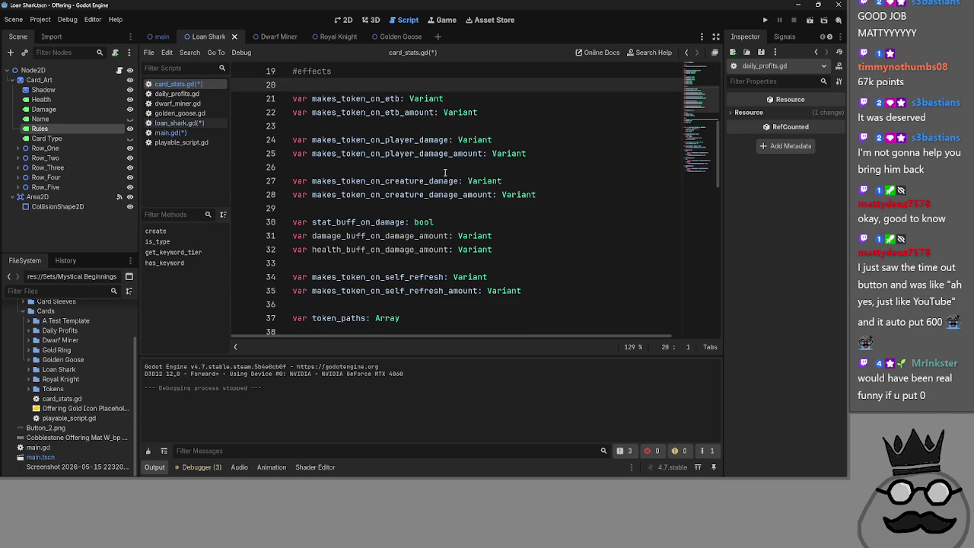
mouse_move(462, 139)
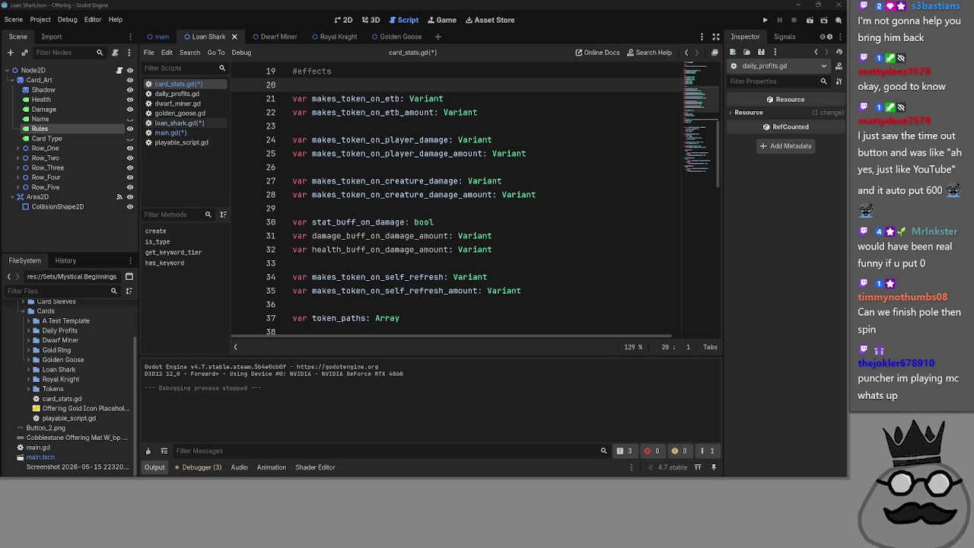
Step: Undo the move so the stat-buff lines sit back under #effects, clearing stray underscores
click(417, 305)
scroll(415, 308, down, 2)
scroll(416, 307, up, 2)
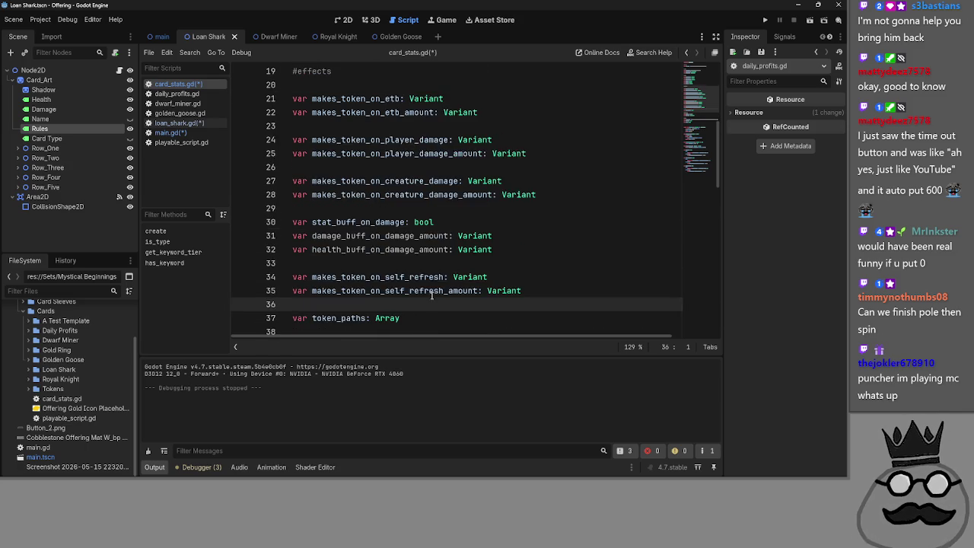
scroll(431, 295, up, 1)
click(295, 126)
text(_____)
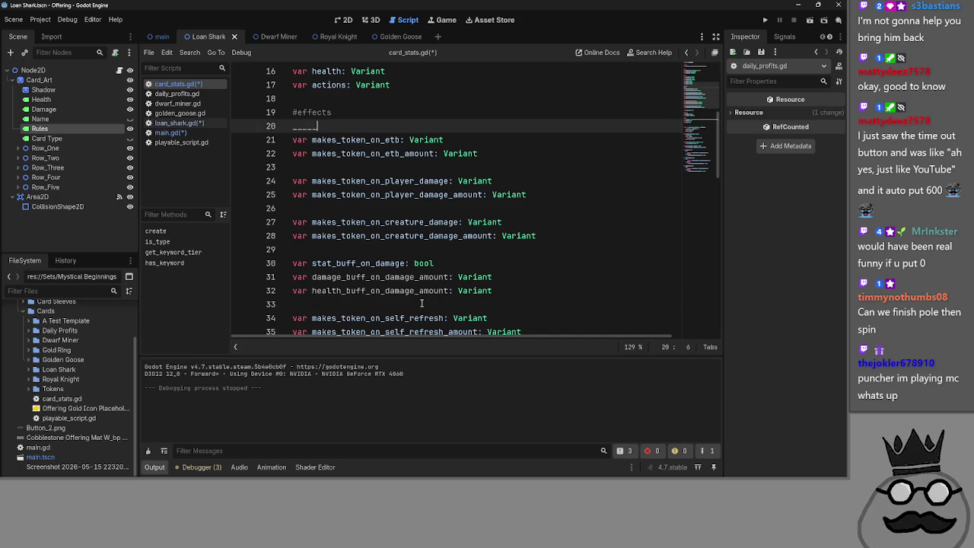
key(BackSpace)
key(BackSpace)
key(BackSpace)
drag(502, 290, 293, 264)
key(alt+Up)
key(alt+Up)
key(alt+Up)
Step: Check the stat_buff_on_damage line and the player damage token lines
click(512, 166)
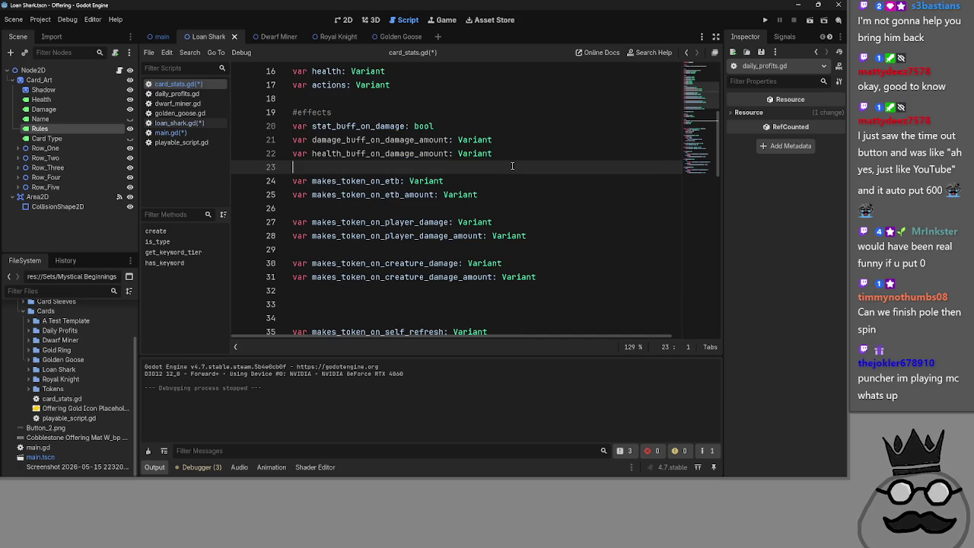
key(Up)
key(Up)
key(Up)
key(ctrl+Right)
key(Right)
key(ctrl+shift+Right)
scroll(500, 169, down, 1)
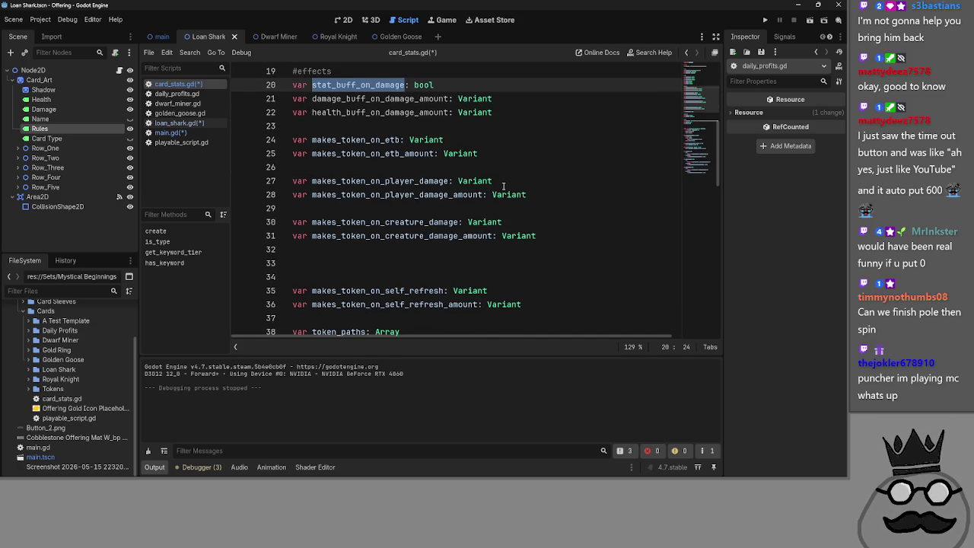
click(577, 197)
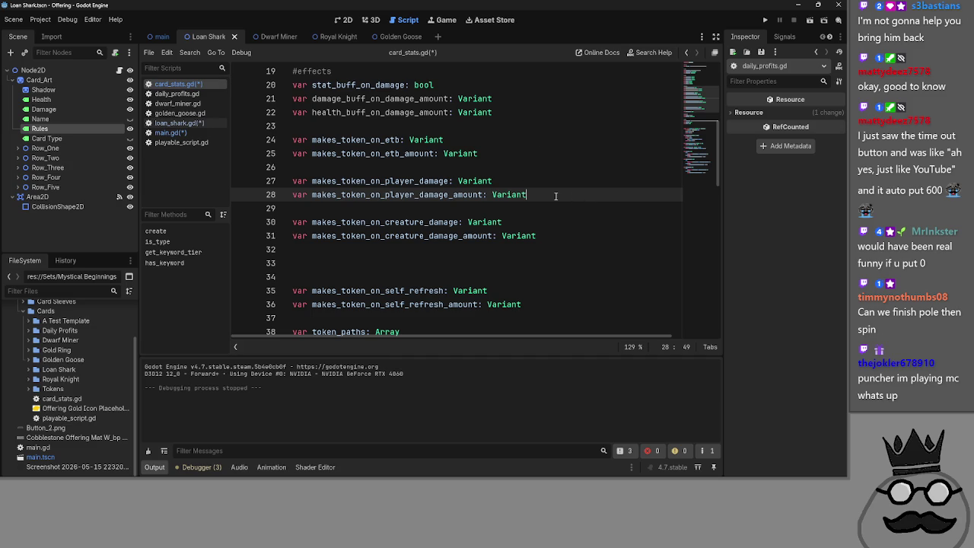
drag(554, 196, 339, 172)
click(339, 172)
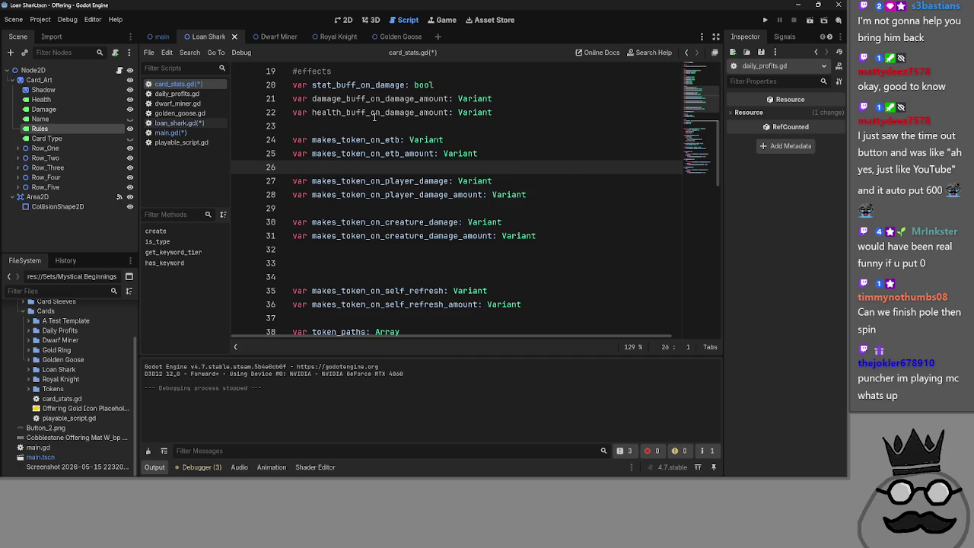
Step: Review stat_buff_on_damage, damage_buff_on_damage_amount and health_buff_on_damage_amount on lines 20–22
click(540, 113)
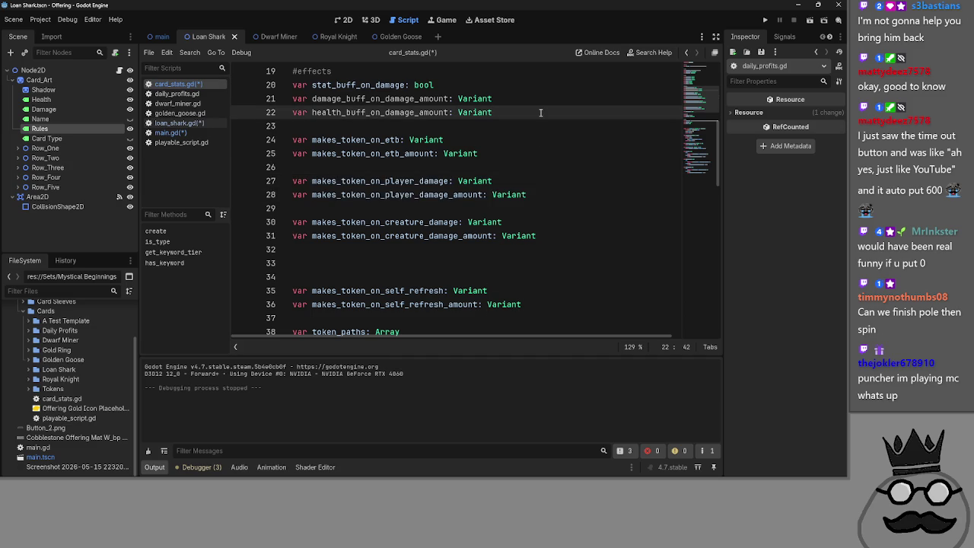
double_click(376, 111)
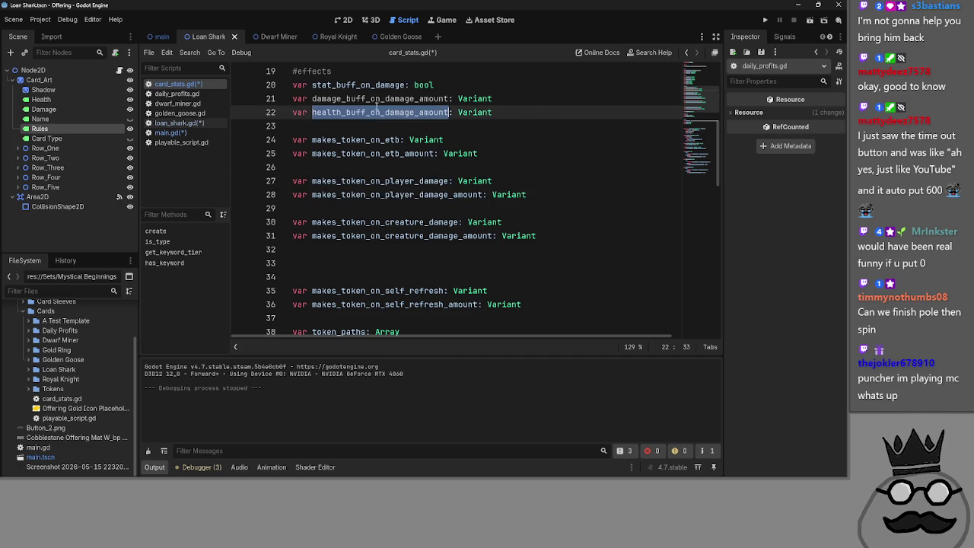
double_click(375, 99)
double_click(365, 85)
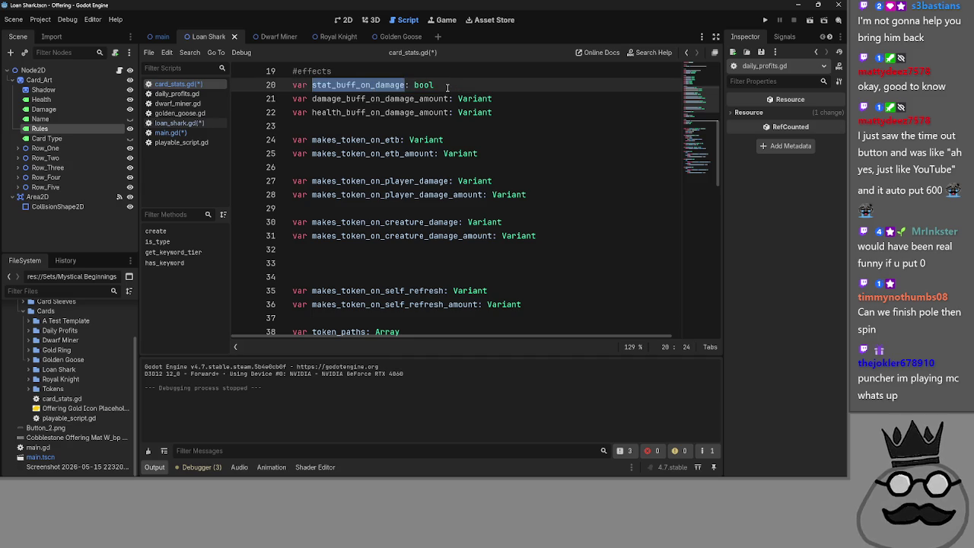
click(378, 87)
double_click(391, 87)
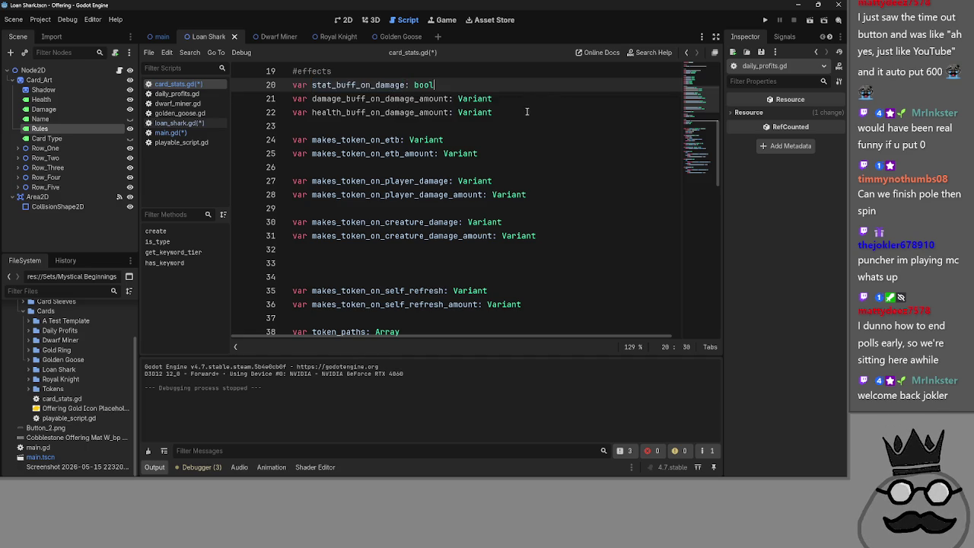
Step: Paste two copies of the three stat-buff lines below the originals, each after a blank line
click(534, 112)
key(shift+Up)
key(shift+Home)
key(shift+Up)
key(ctrl+c)
click(535, 112)
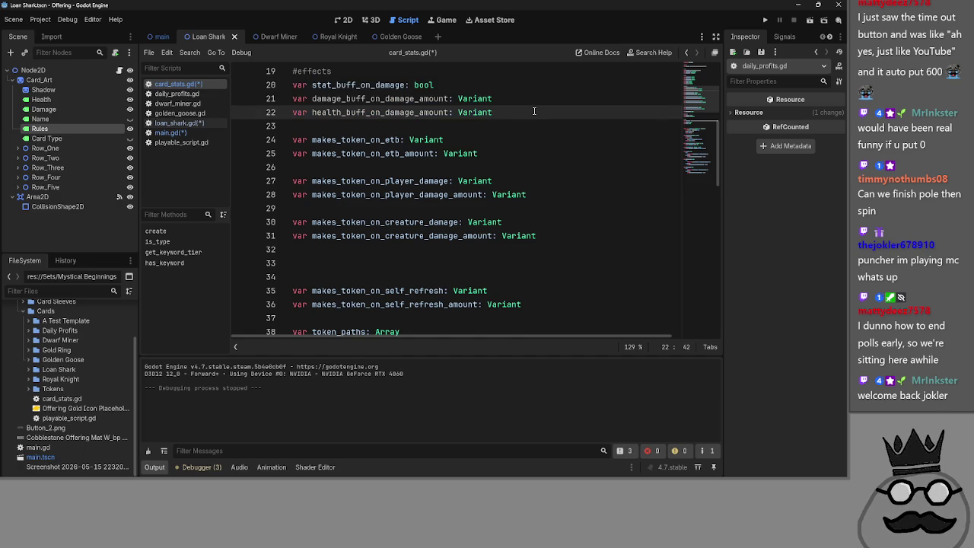
key(Return)
key(Return)
key(ctrl+v)
key(Return)
key(Return)
key(ctrl+v)
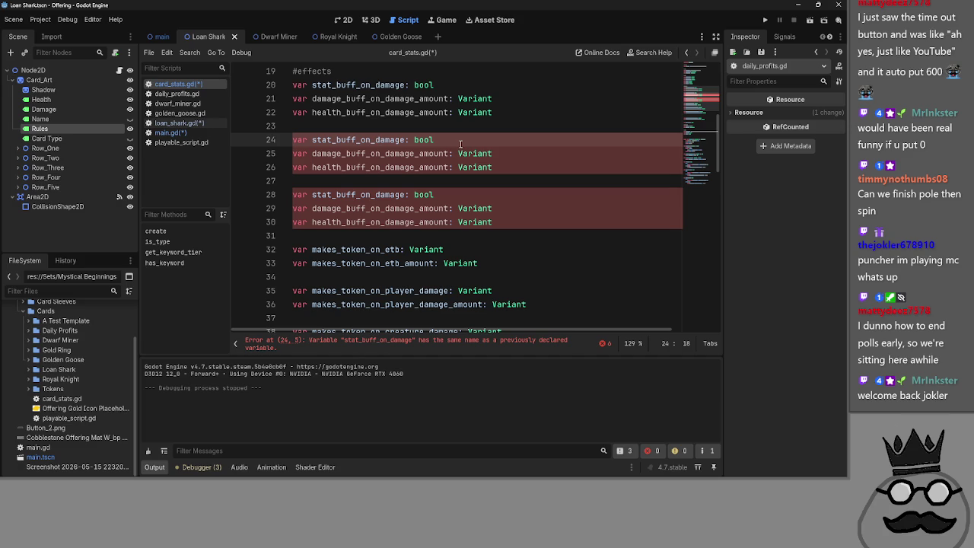
Step: Insert creature_ into the first copy's variable names, giving stat_buff_on_creature_damage and its buff amounts
text(creature_)
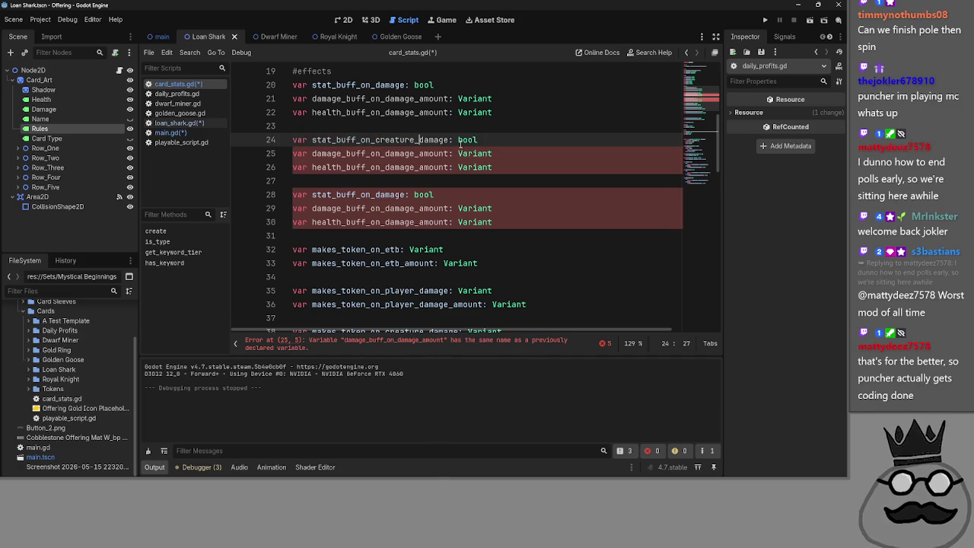
click(384, 154)
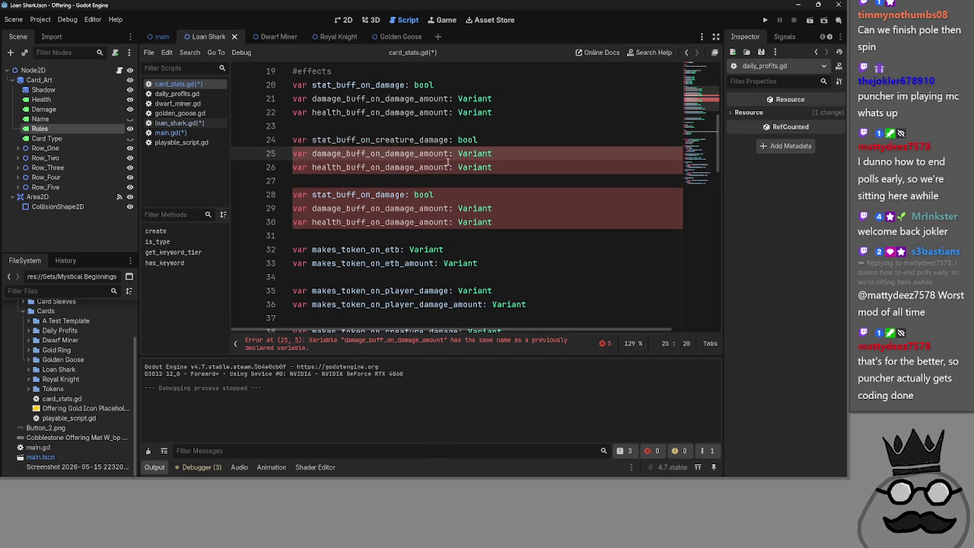
text(cr)
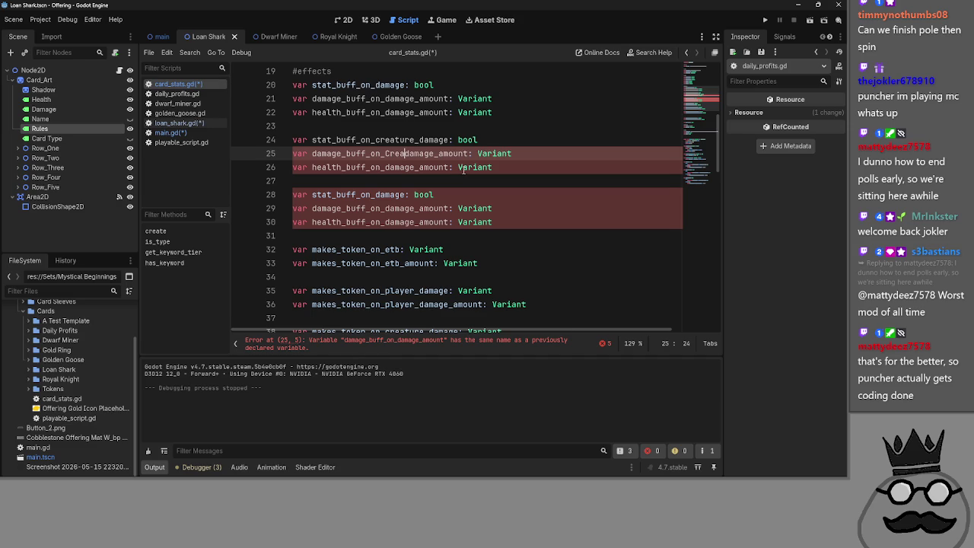
text(eature_)
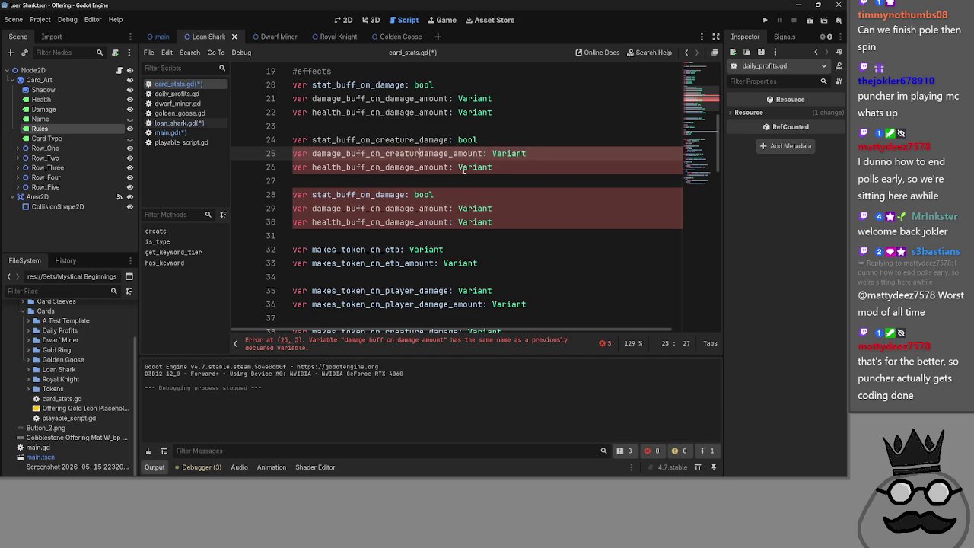
click(386, 168)
text(creature)
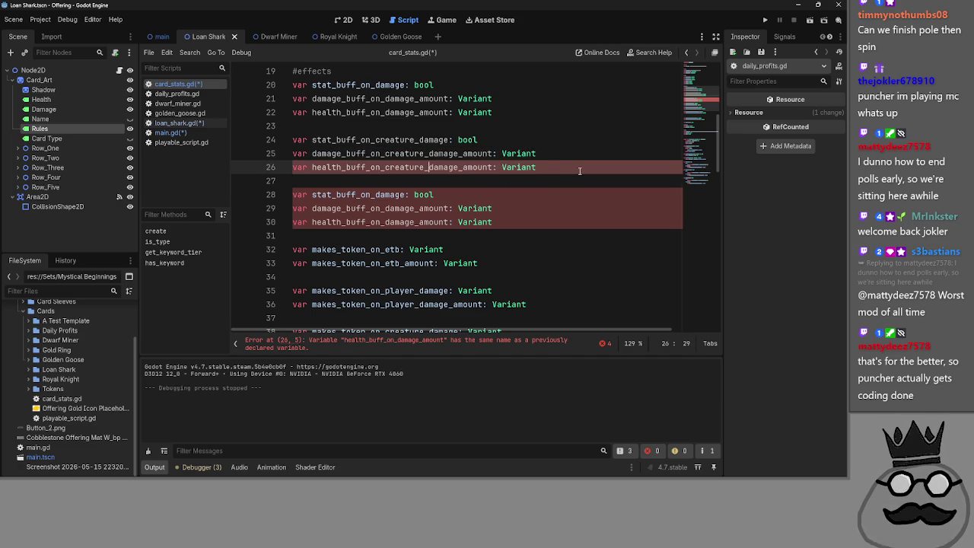
text(_)
Step: Insert player_ into the second copy's three variable names on lines 28–30
click(377, 194)
text(player_)
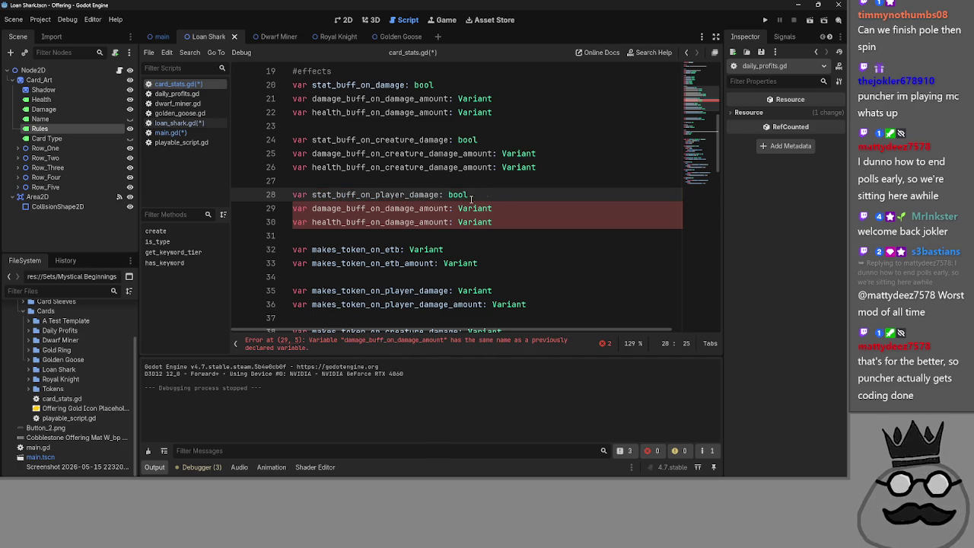
drag(374, 195, 411, 195)
key(ctrl+c)
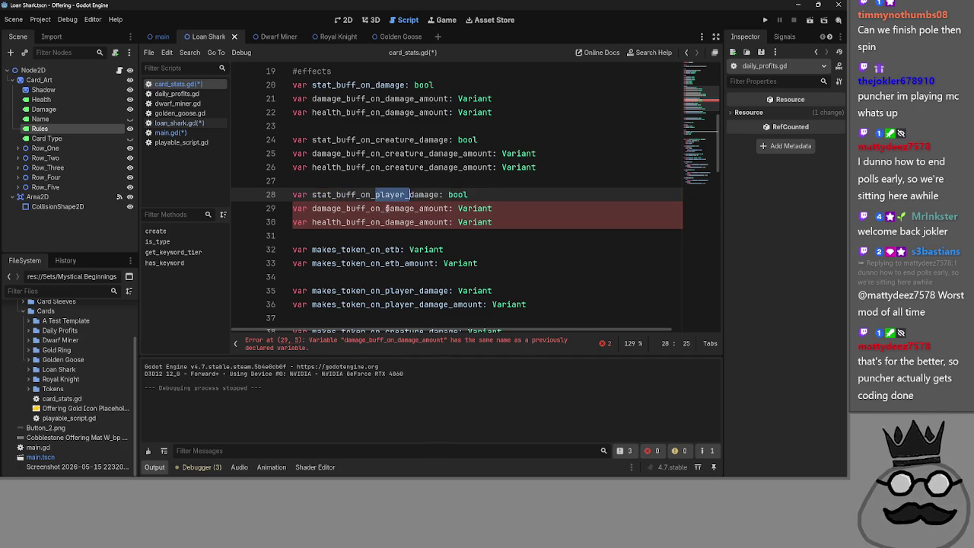
click(383, 208)
key(ctrl+v)
click(383, 222)
key(ctrl+v)
key(Up)
key(Up)
key(End)
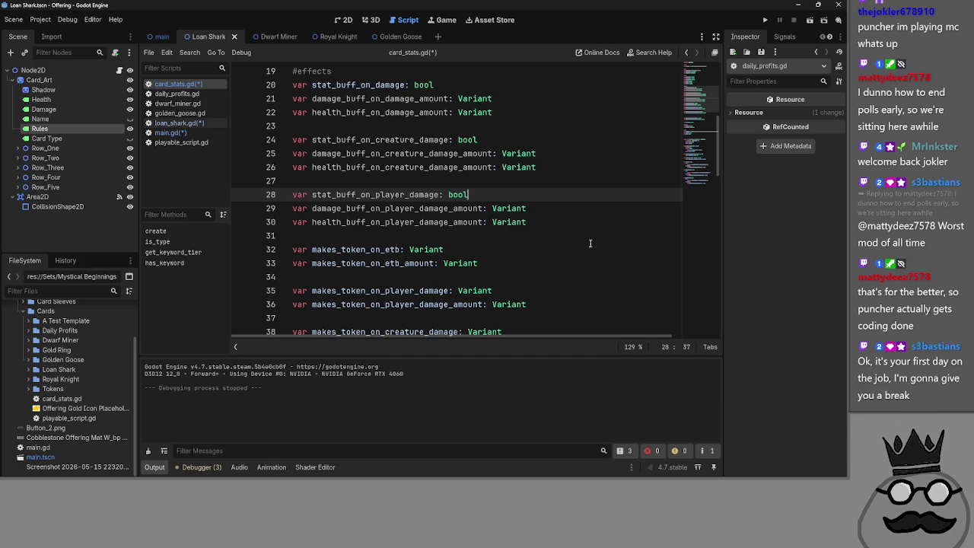
Step: Delete the two extra blank lines above the self-refresh token variables and scroll back up
click(404, 167)
scroll(456, 210, down, 1)
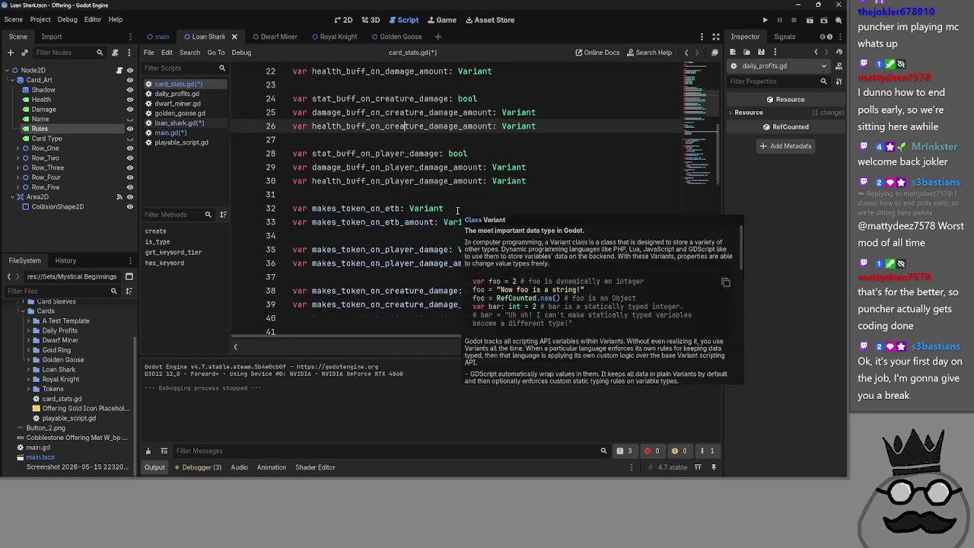
scroll(456, 210, down, 3)
click(458, 209)
click(454, 223)
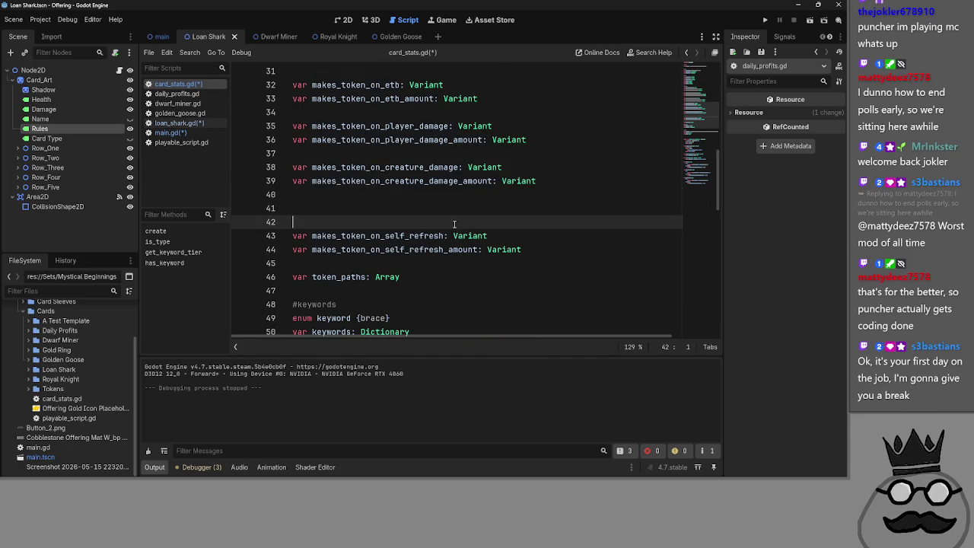
key(BackSpace)
key(BackSpace)
scroll(528, 303, up, 1)
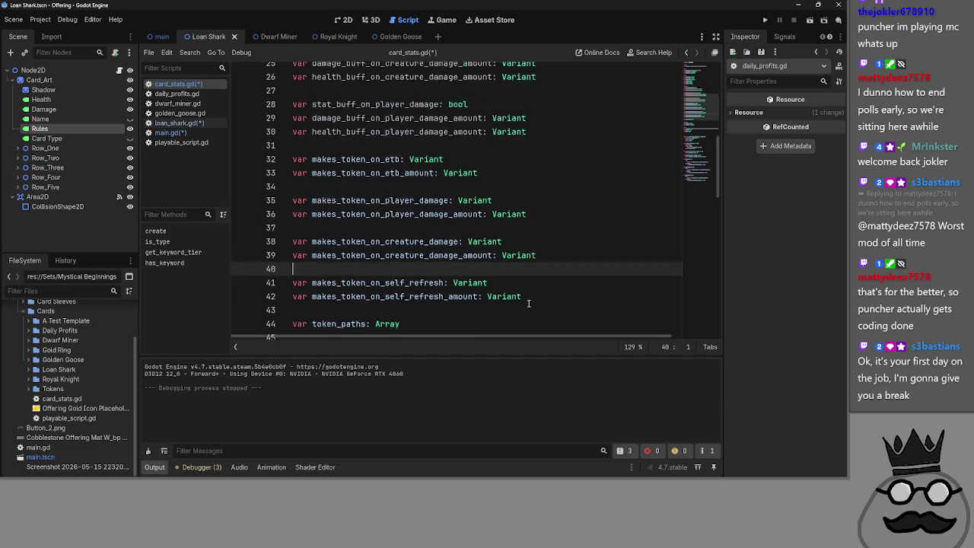
scroll(528, 303, up, 6)
scroll(528, 300, down, 5)
scroll(526, 298, up, 5)
scroll(317, 156, down, 7)
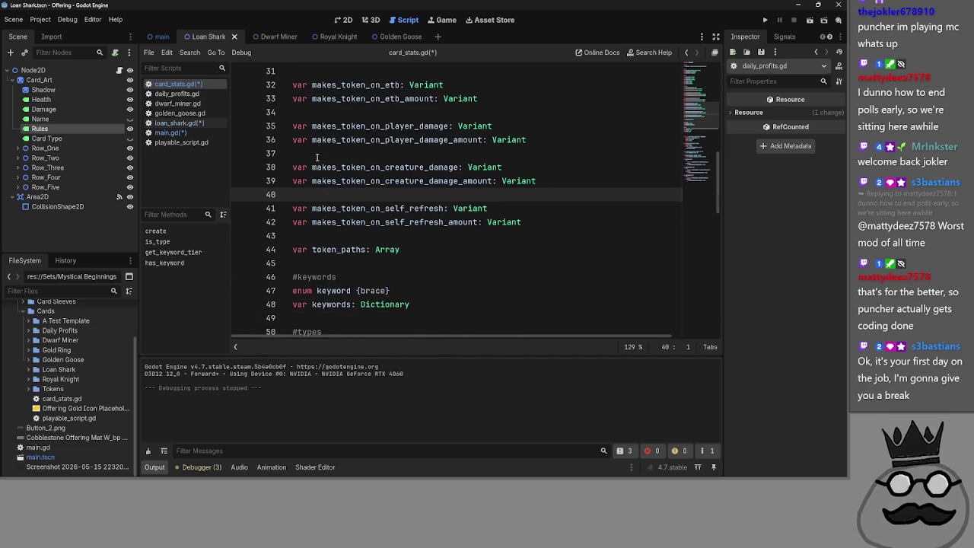
scroll(317, 157, up, 1)
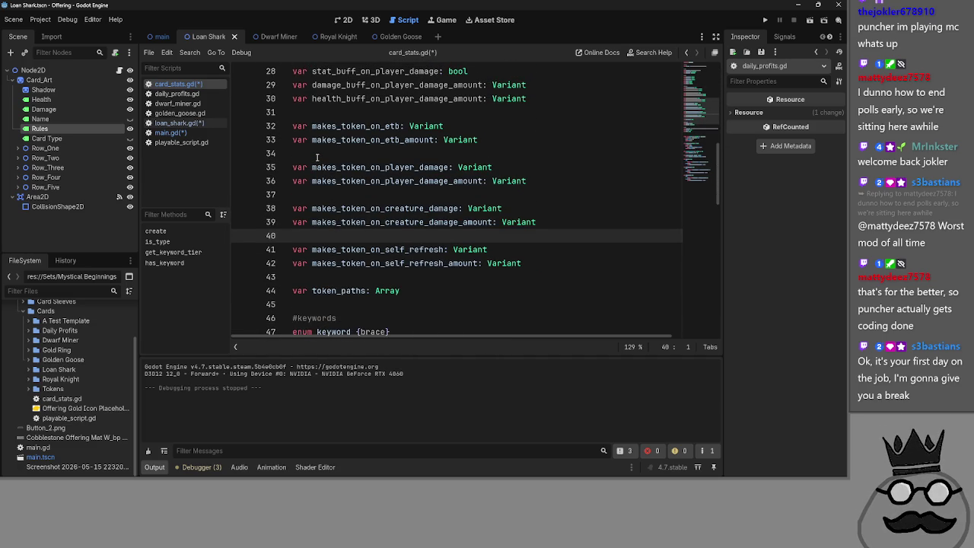
scroll(317, 157, up, 5)
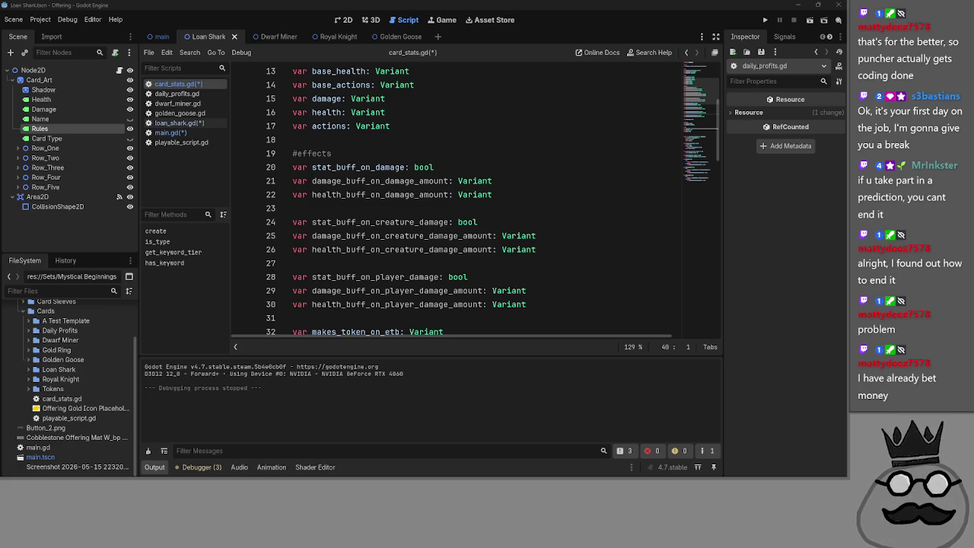
key(alt+Tab)
key(alt+Tab)
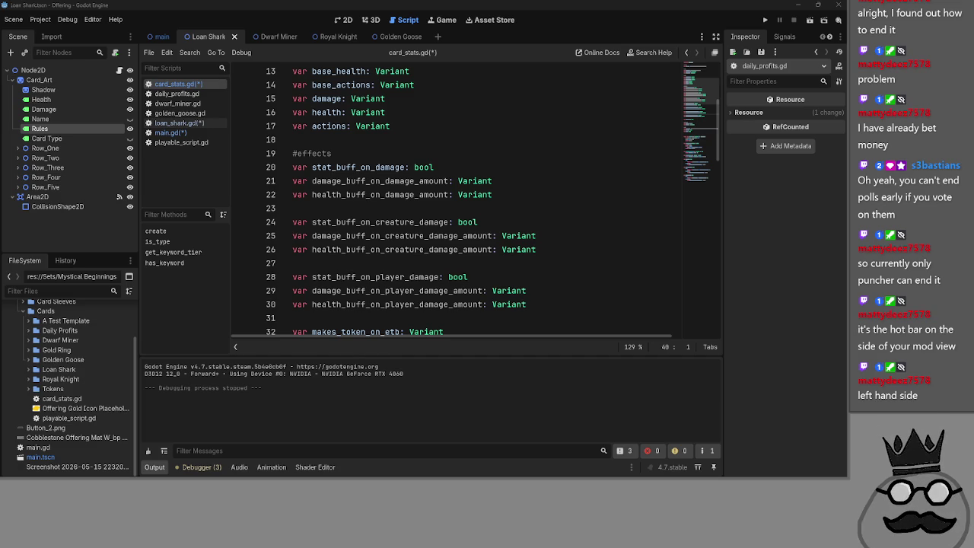
drag(846, 94, 700, 93)
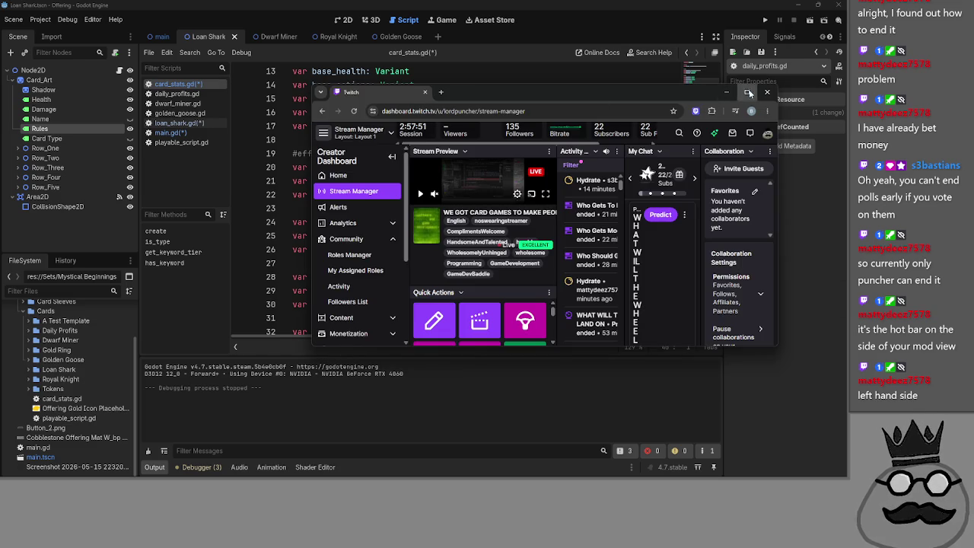
double_click(749, 88)
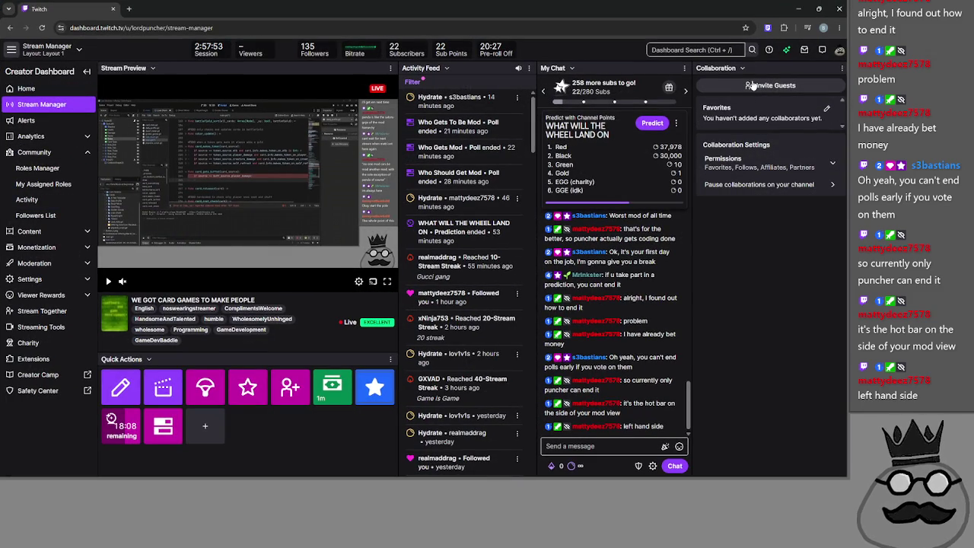
click(822, 6)
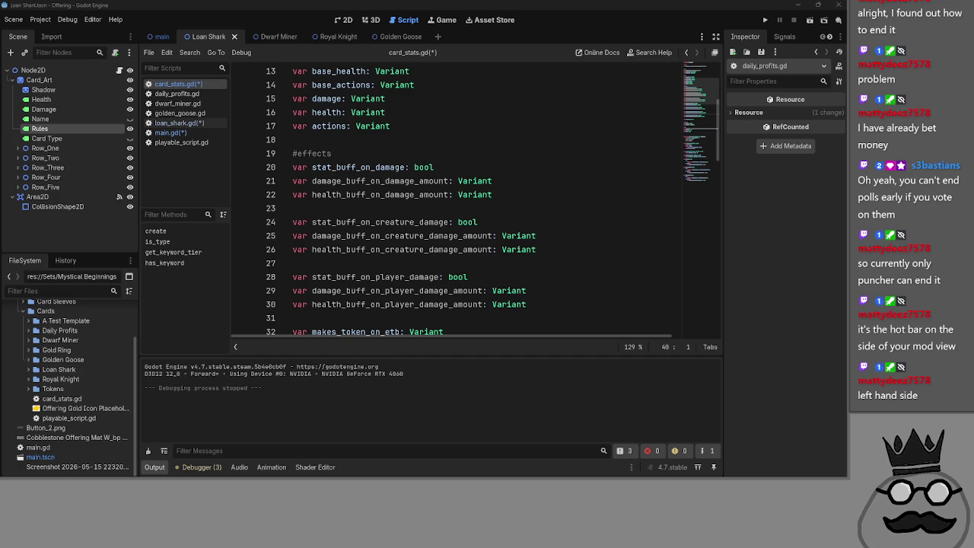
key(alt+Tab)
key(alt+Tab)
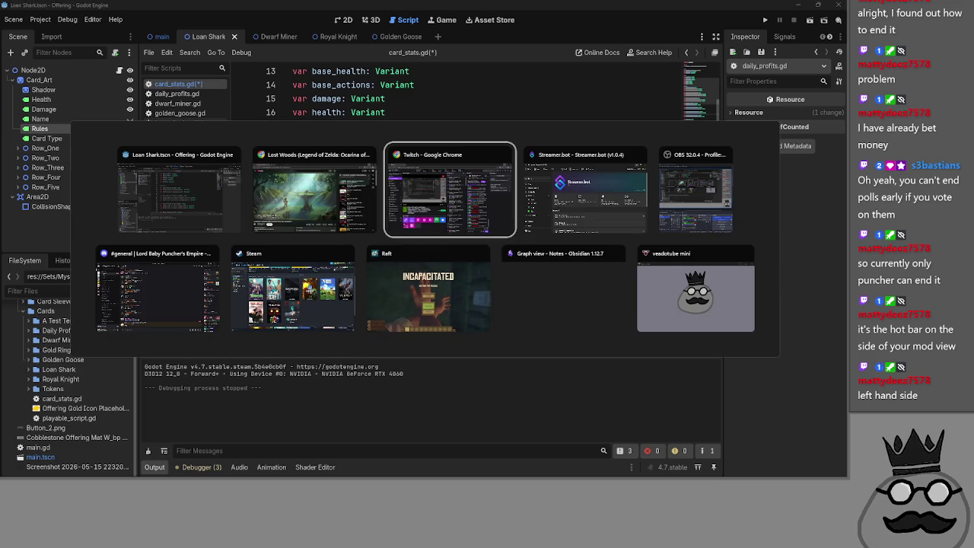
key(alt+Tab)
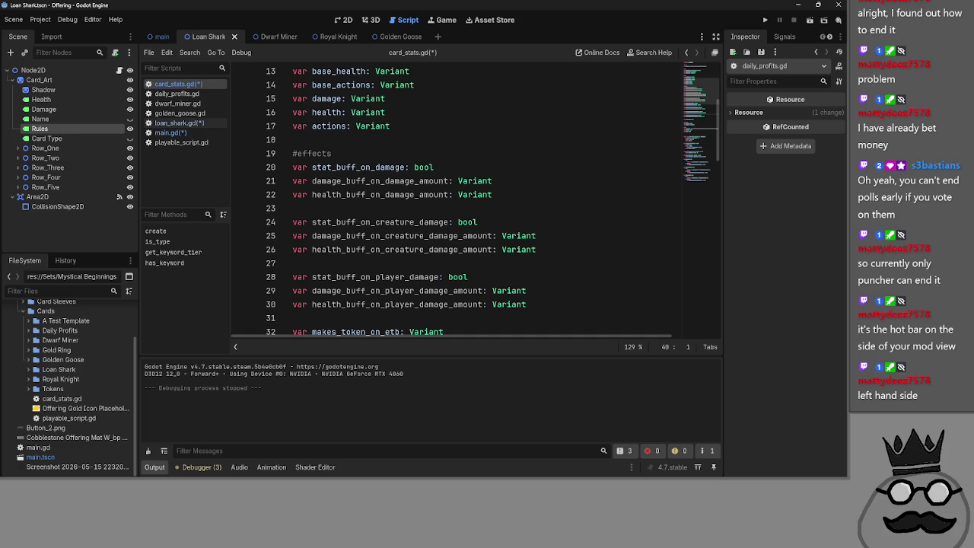
click(500, 204)
click(518, 154)
click(521, 145)
click(521, 157)
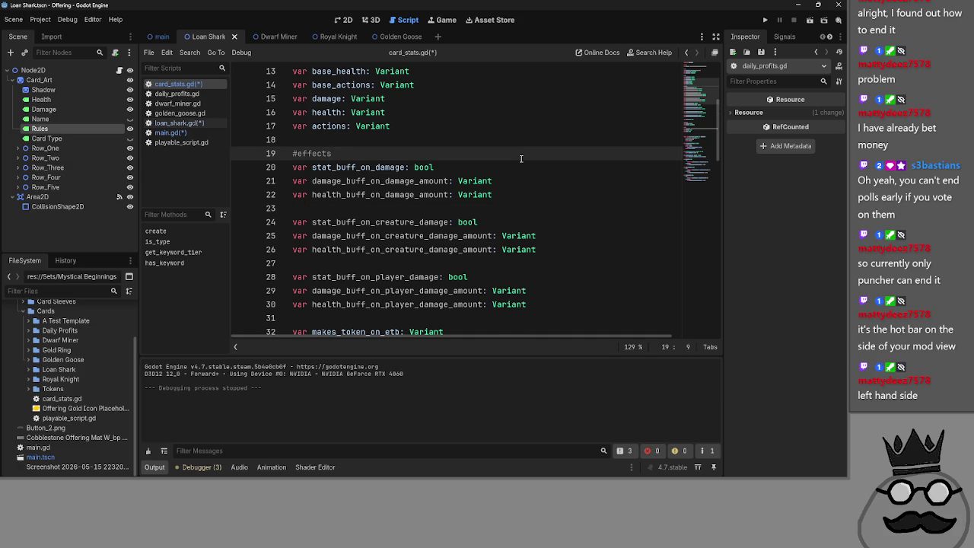
scroll(521, 158, down, 2)
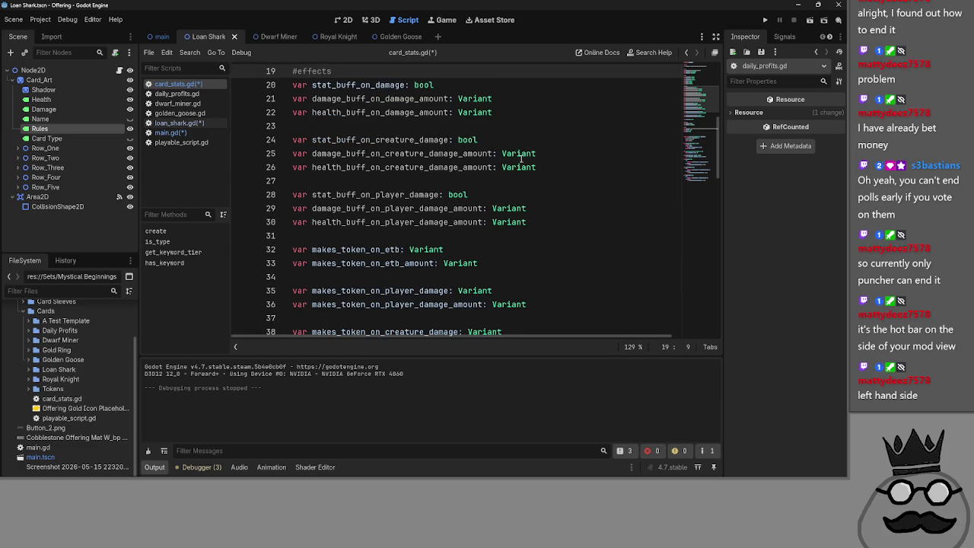
scroll(516, 135, up, 4)
scroll(491, 155, up, 2)
click(504, 158)
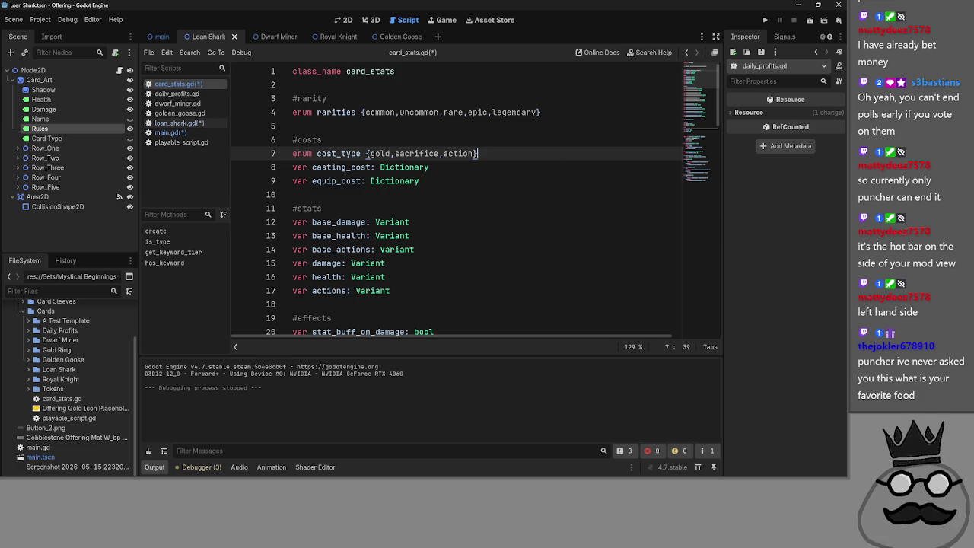
click(388, 195)
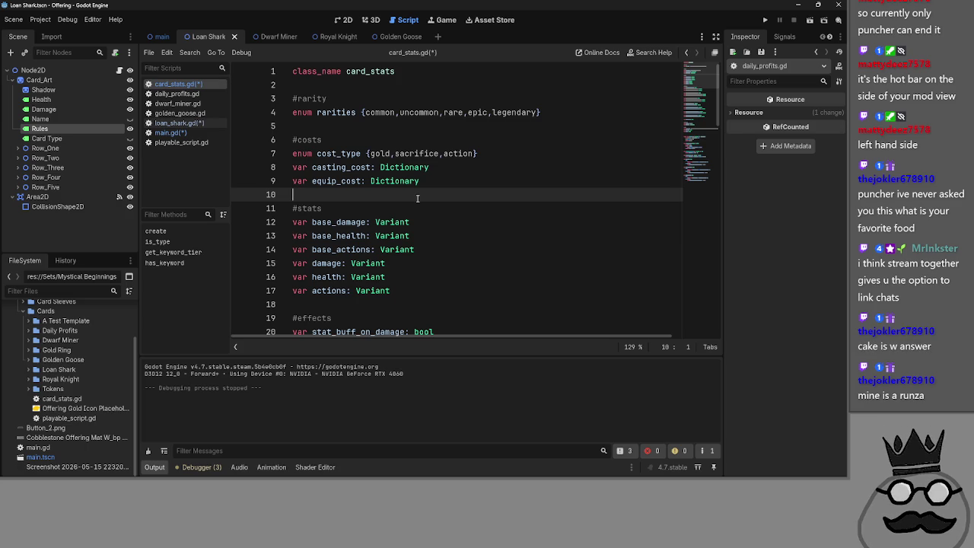
click(466, 179)
click(461, 193)
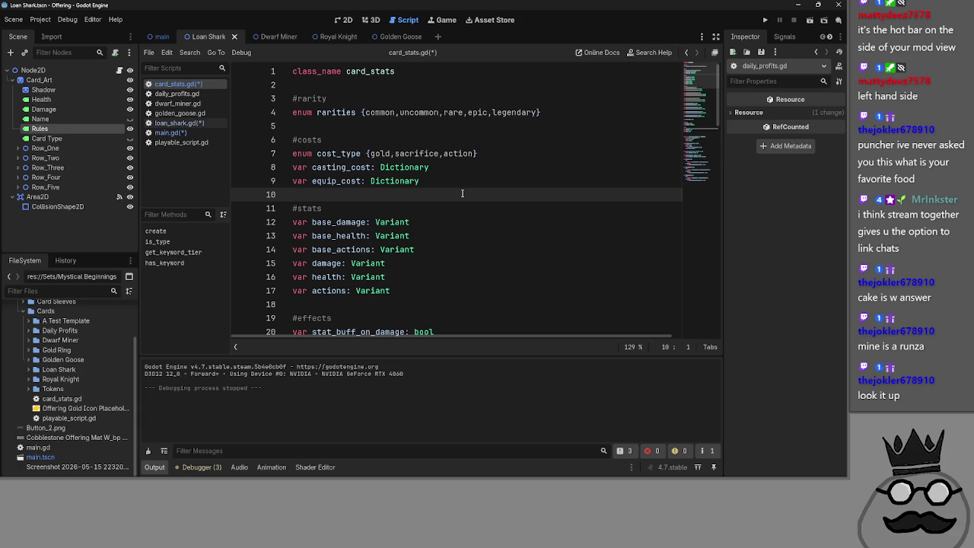
key(alt+Tab)
Step: Maximize the Chrome window showing Google Images results for runza and scroll through them
drag(845, 121, 581, 121)
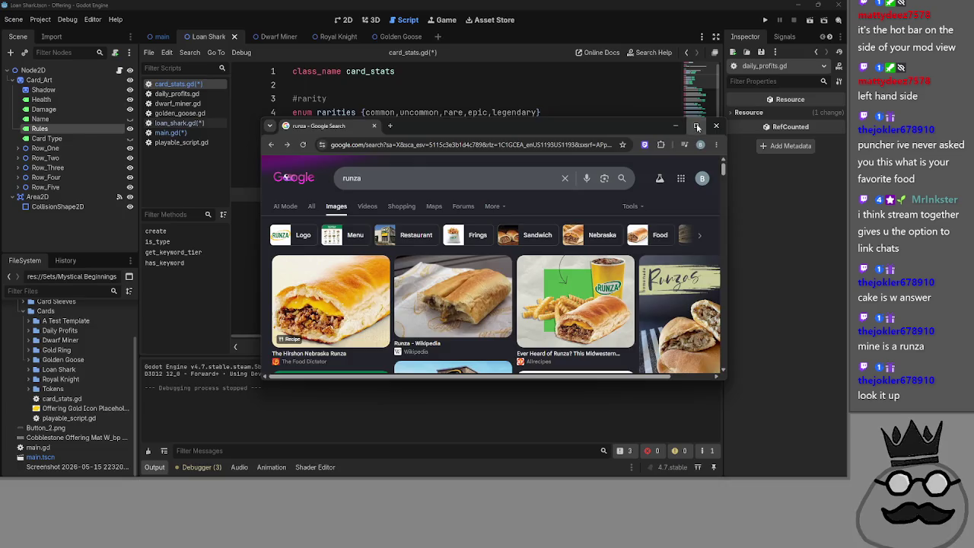
click(696, 127)
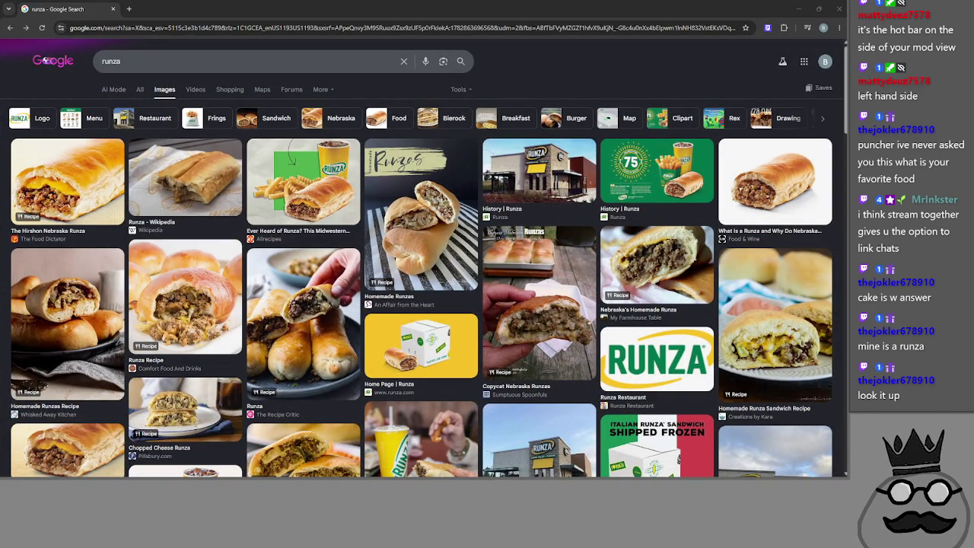
scroll(292, 289, down, 3)
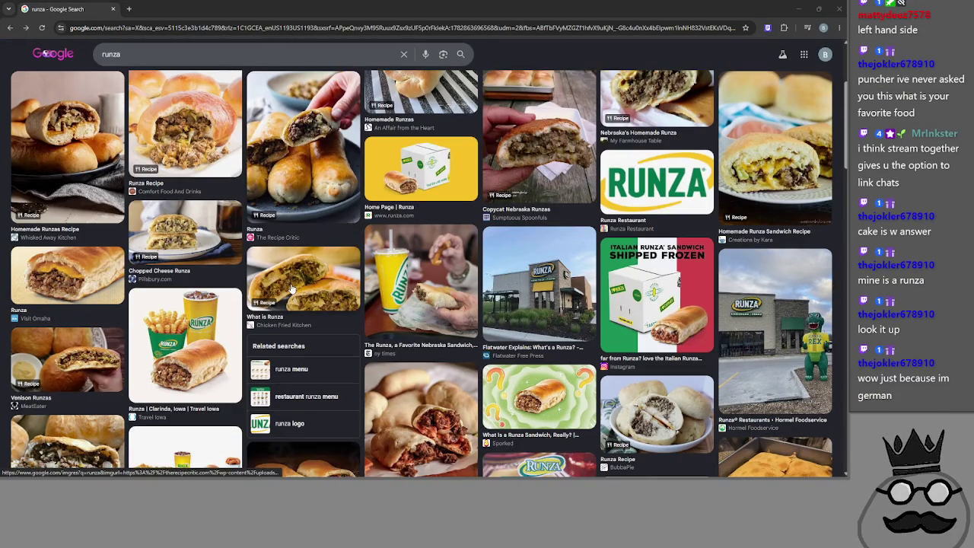
scroll(290, 289, up, 5)
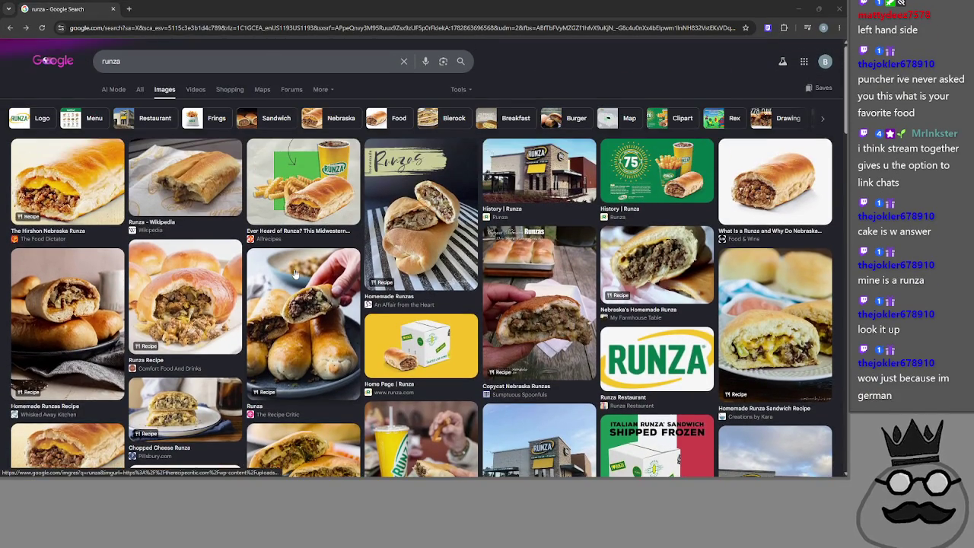
scroll(73, 337, down, 1)
scroll(73, 337, down, 2)
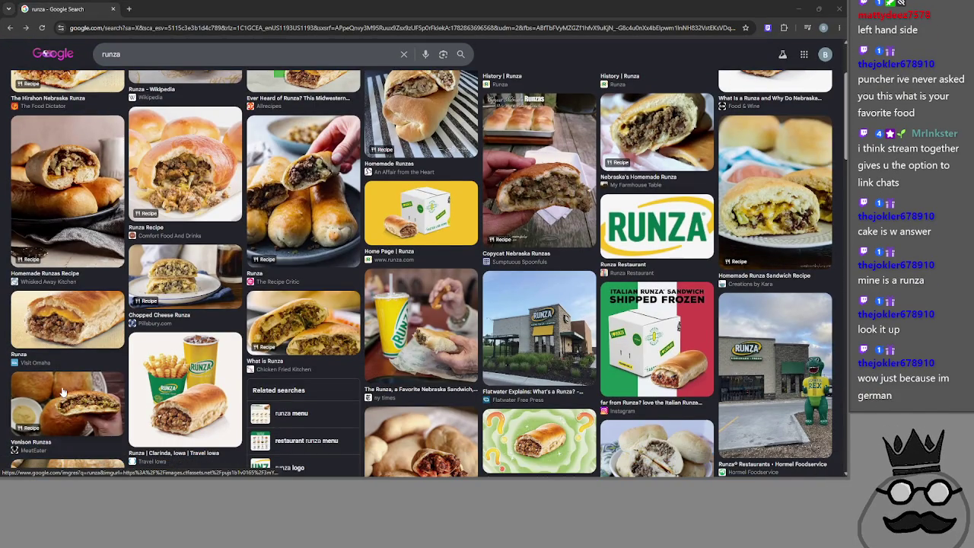
scroll(63, 391, up, 1)
scroll(63, 391, up, 3)
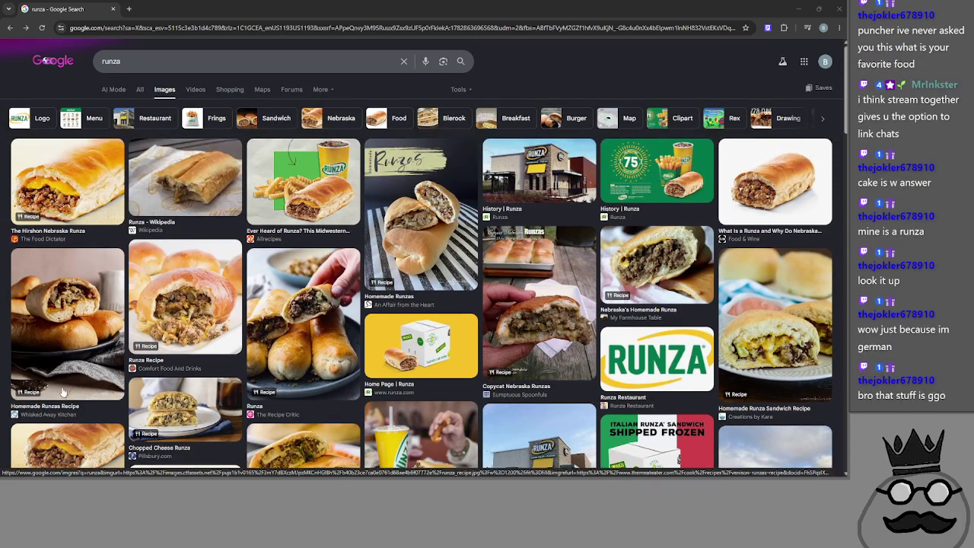
key(alt+Tab)
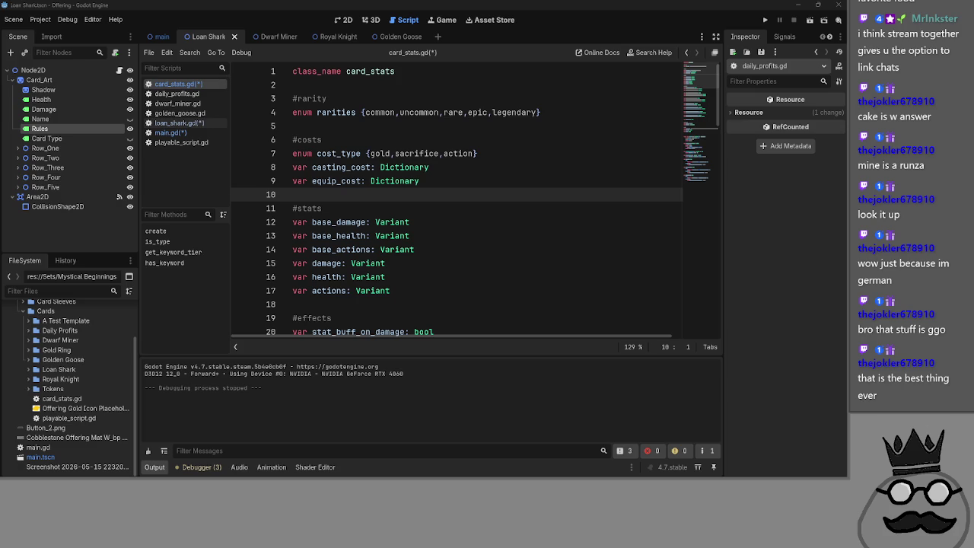
Step: Back in Godot, check loan_shark.gd's effect values, then bring main.gd to the front
key(alt+Tab)
key(alt+Tab)
click(170, 132)
click(179, 123)
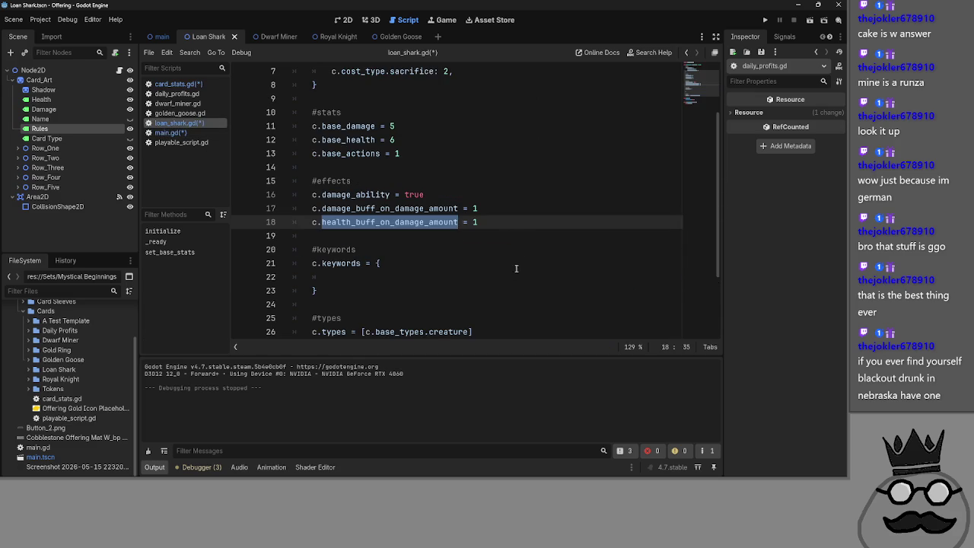
click(184, 132)
Step: Select and copy the card_gets_buffed function header line
scroll(305, 219, down, 3)
scroll(296, 199, up, 3)
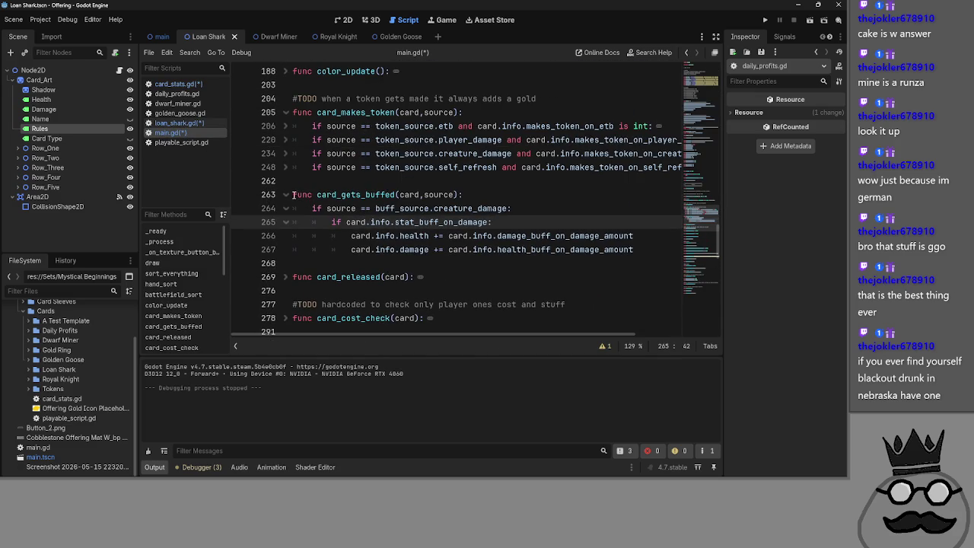
drag(294, 195, 399, 195)
click(459, 195)
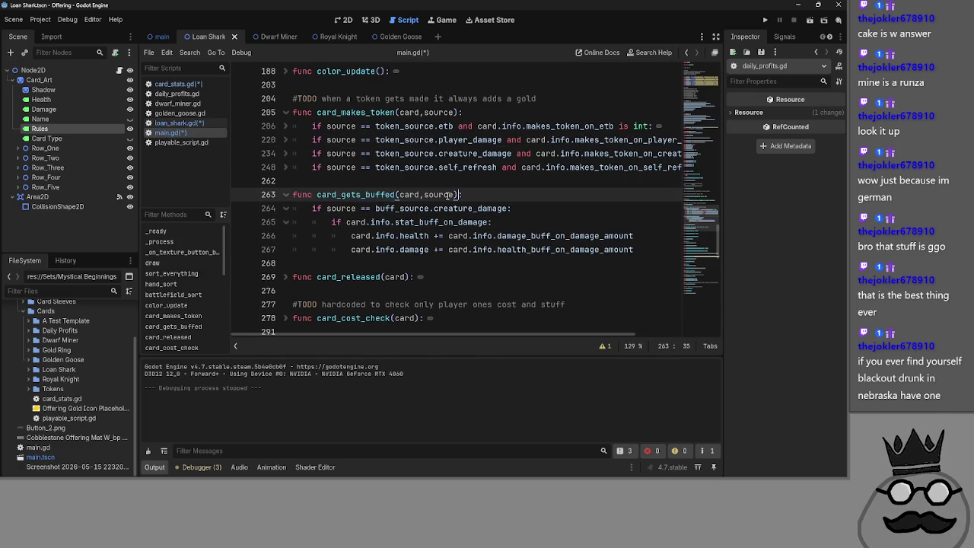
key(shift+Home)
Step: Fold card_makes_token, expand card_takes_damage, and put the copied header on line 476
scroll(357, 262, down, 6)
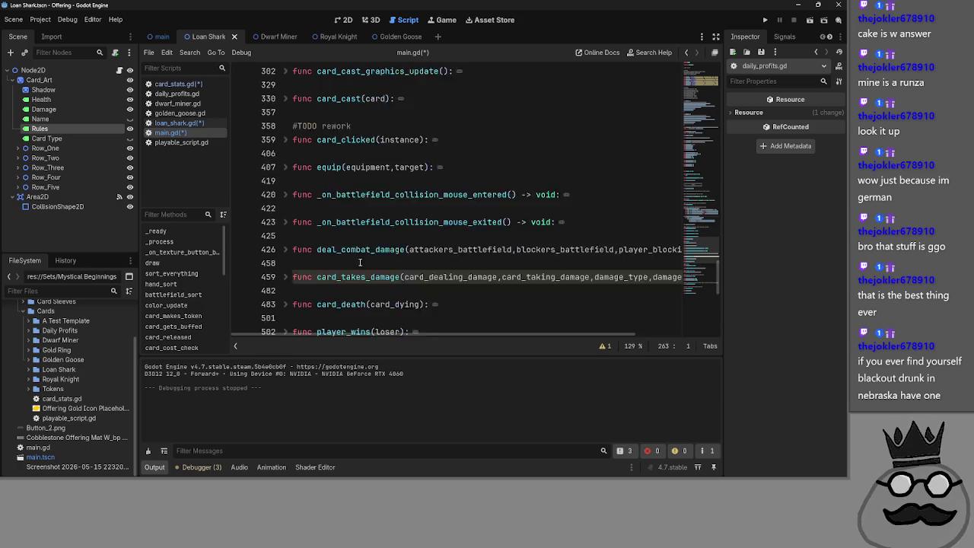
scroll(358, 262, up, 8)
click(285, 236)
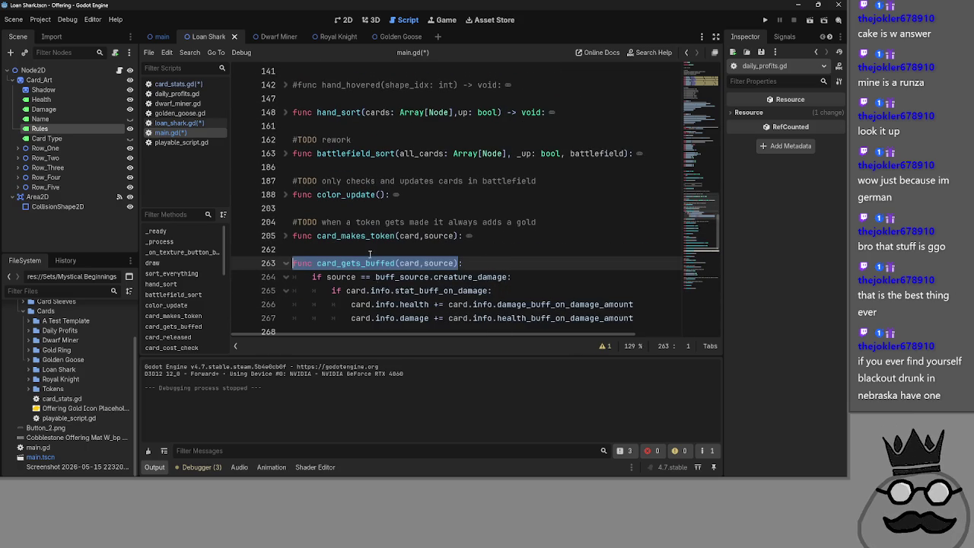
scroll(362, 254, down, 10)
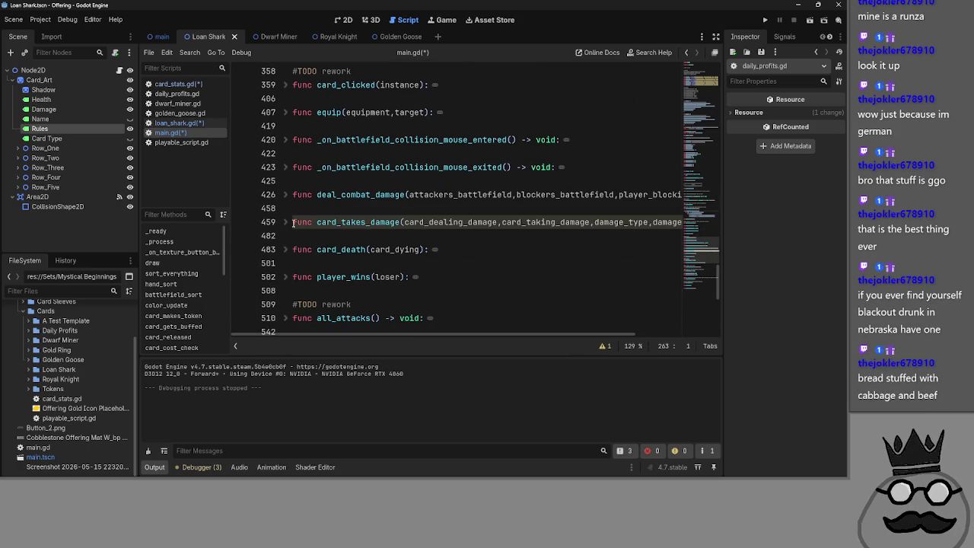
click(286, 221)
scroll(480, 226, down, 5)
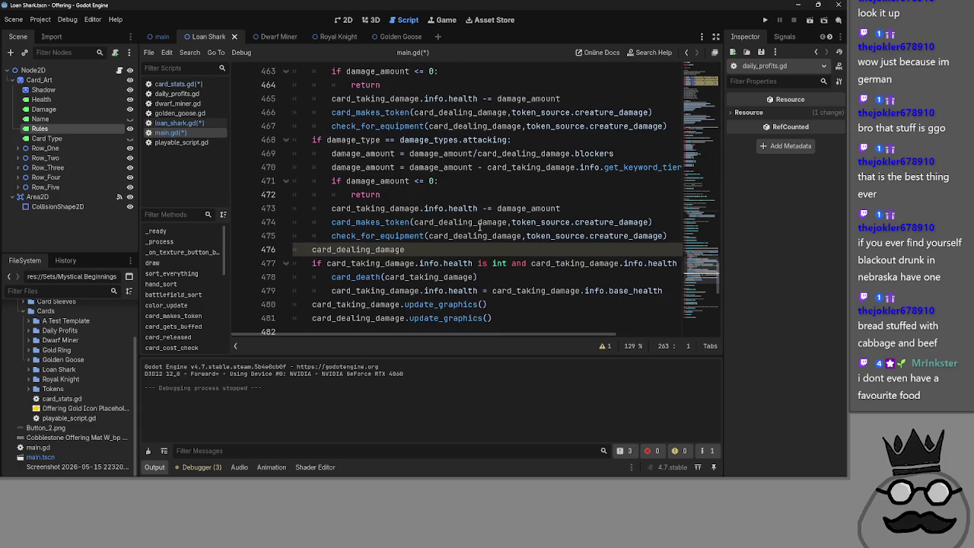
double_click(358, 249)
key(ctrl+c)
click(423, 249)
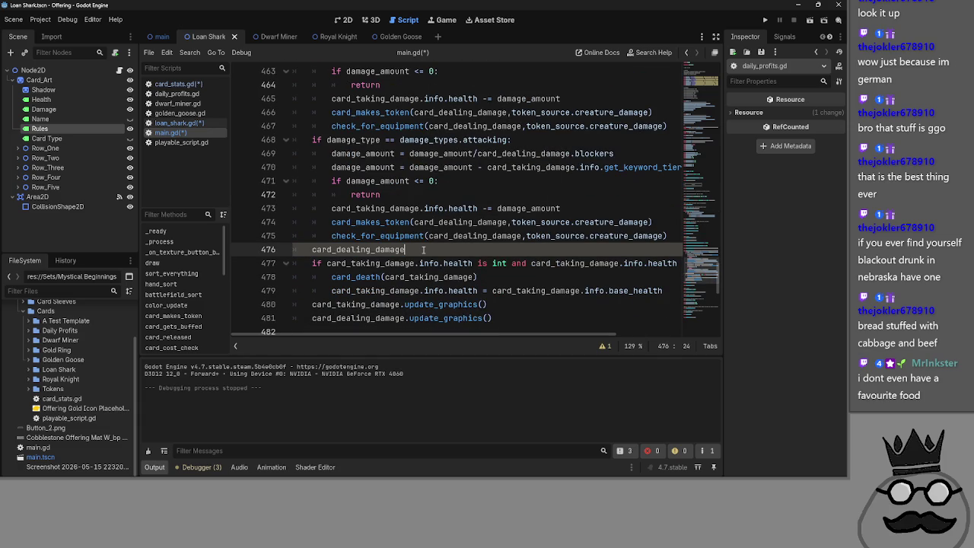
key(ctrl+z)
key(ctrl+z)
Step: Change the first argument of the line 476 call to card_dealing_damage
click(439, 250)
key(BackSpace)
text(p)
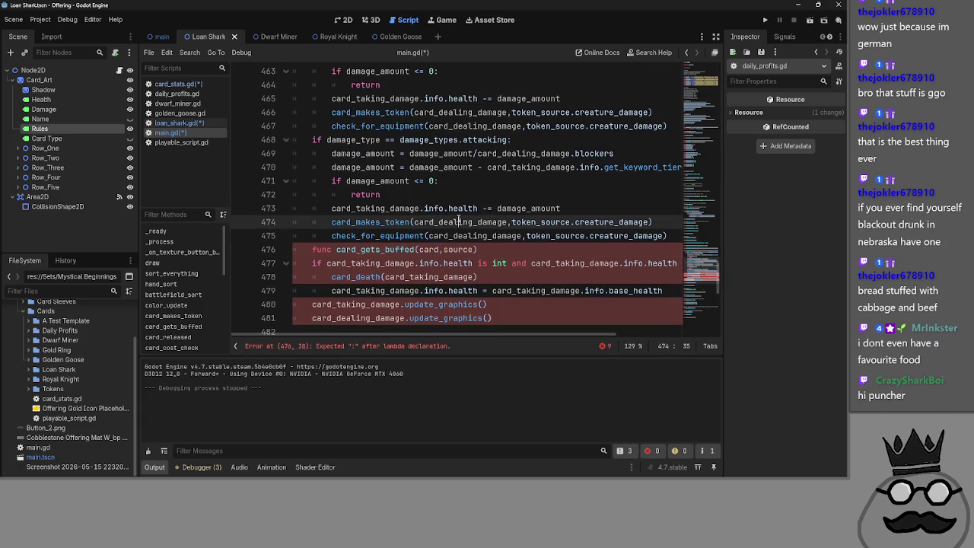
key(ctrl+v)
Step: Replace the second argument with buff_source., leaving the call unfinished
double_click(536, 249)
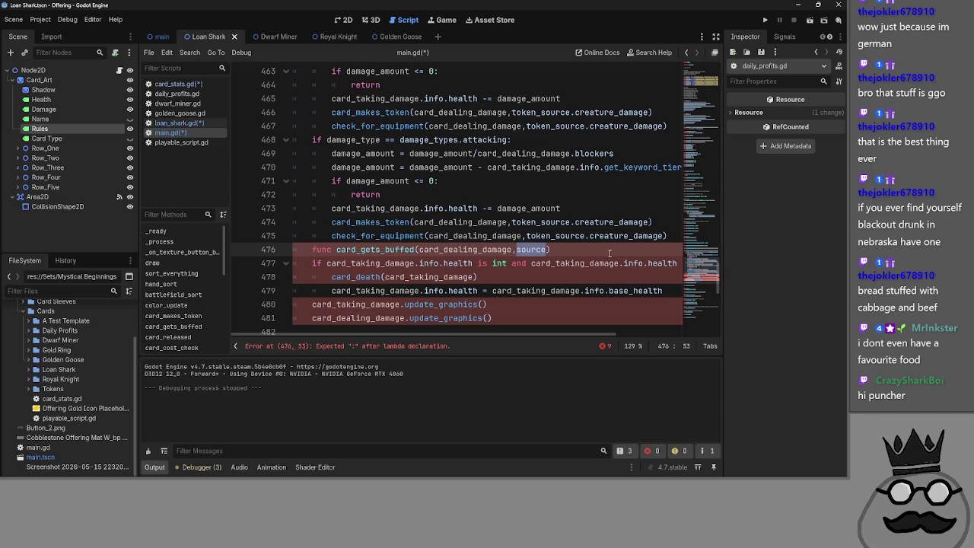
text(d)
key(BackSpace)
text(t)
key(BackSpace)
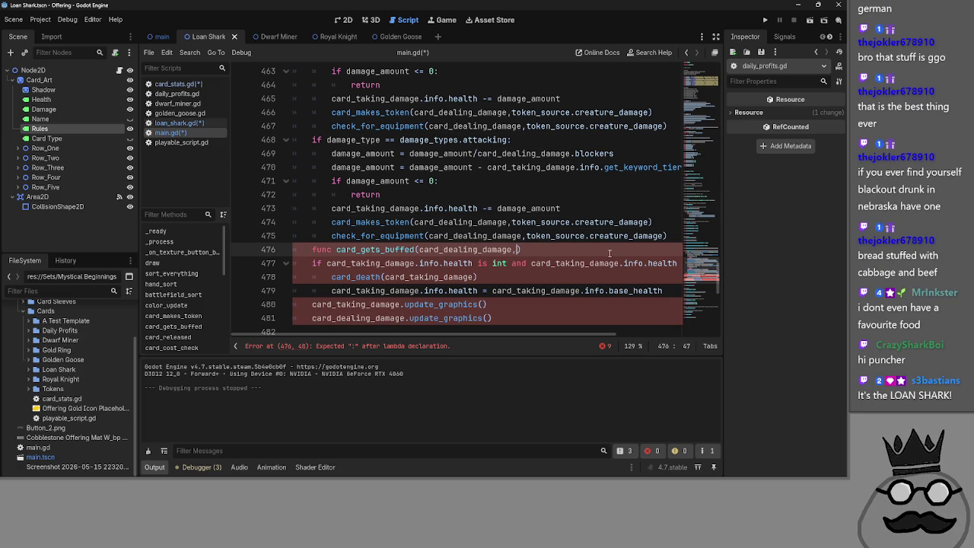
text(buff)
text())
key(Left)
text(_source.)
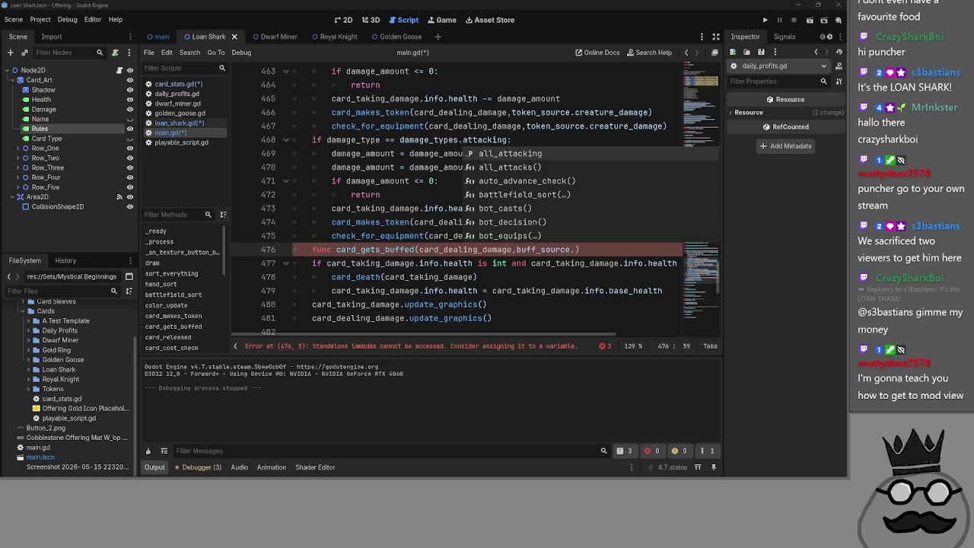
Step: Delete the leading 'func' keyword so line 476 becomes a call
drag(312, 250, 333, 251)
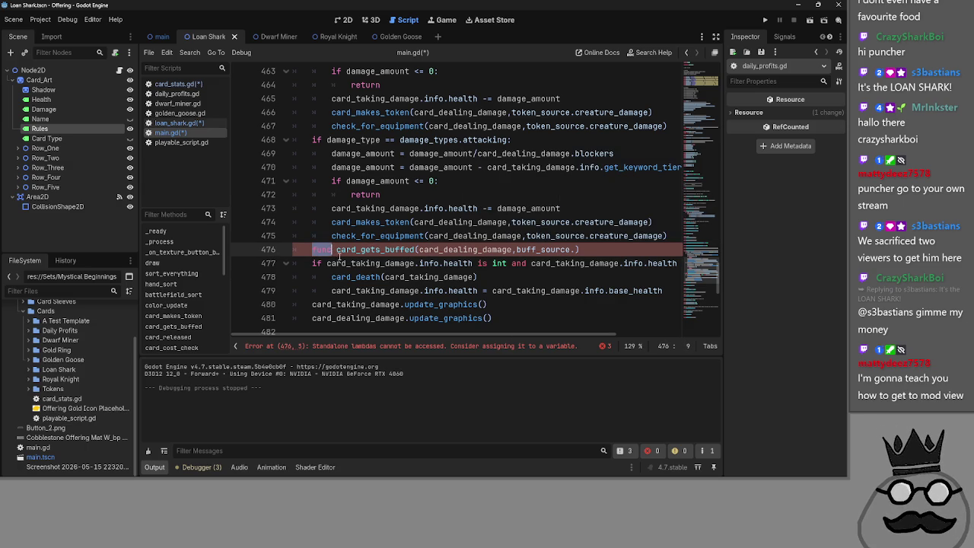
key(BackSpace)
click(608, 255)
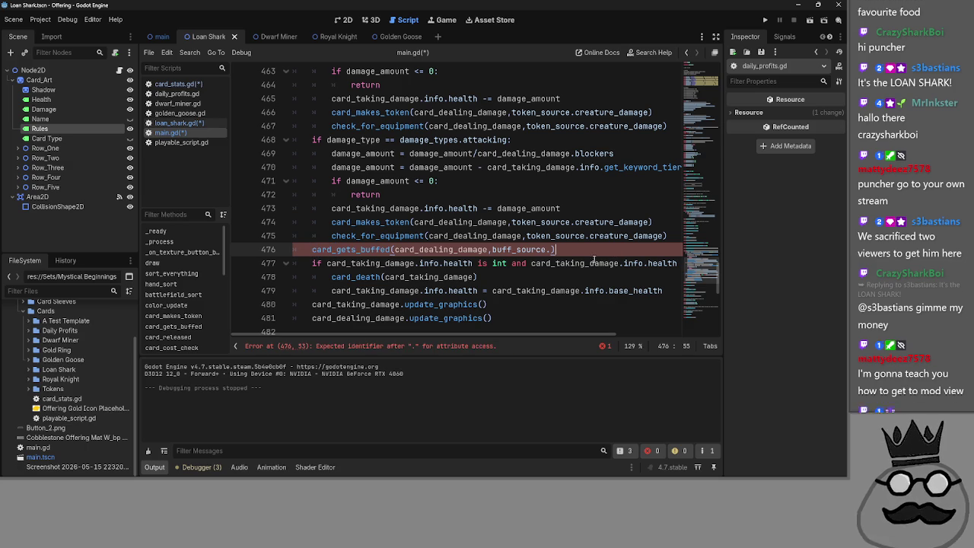
click(479, 250)
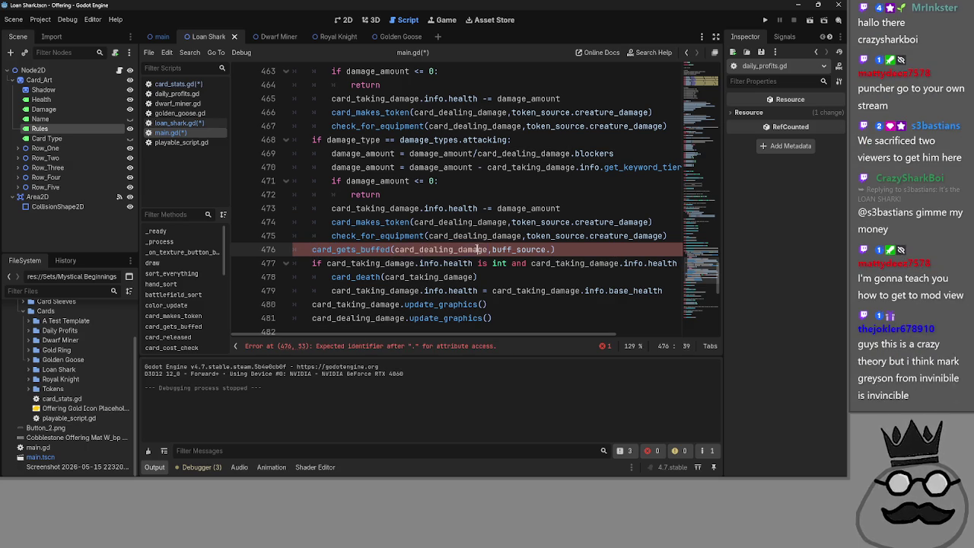
Step: Autocomplete buff_source.creature_damage and close the card_gets_buffed call's parenthesis
click(553, 250)
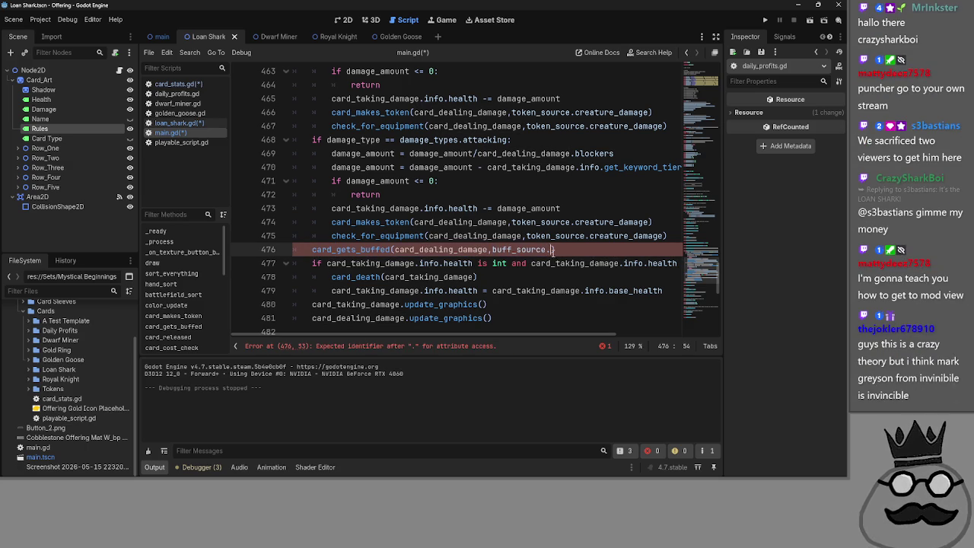
key(ctrl+space)
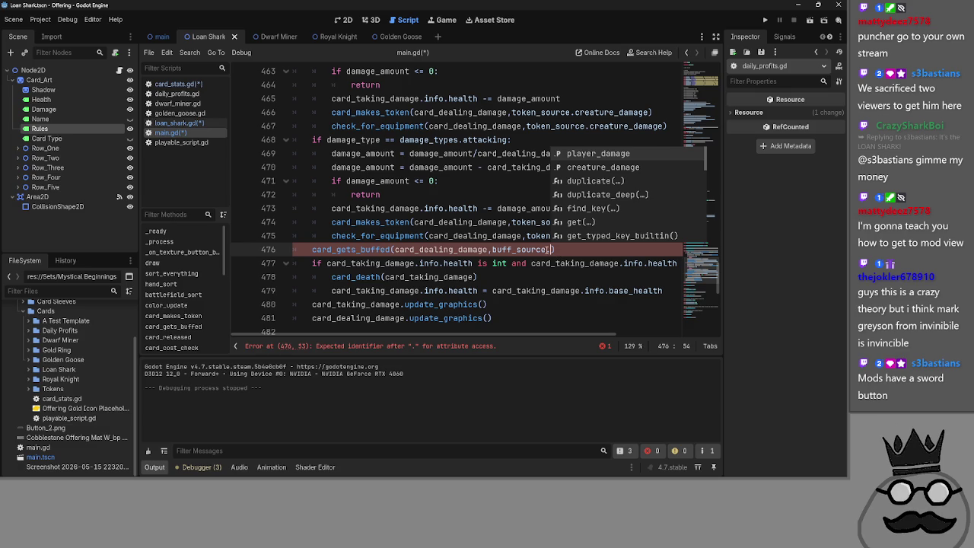
key(Down)
key(Return)
text())
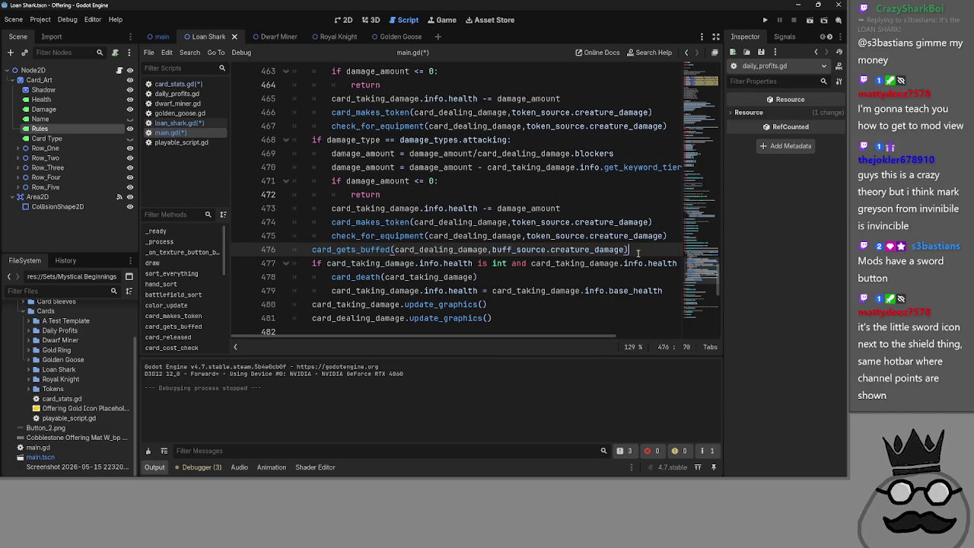
Step: Refold and re-expand card_takes_damage, then check creature_damage's description before switching to the stream dashboard
scroll(628, 250, up, 4)
click(286, 180)
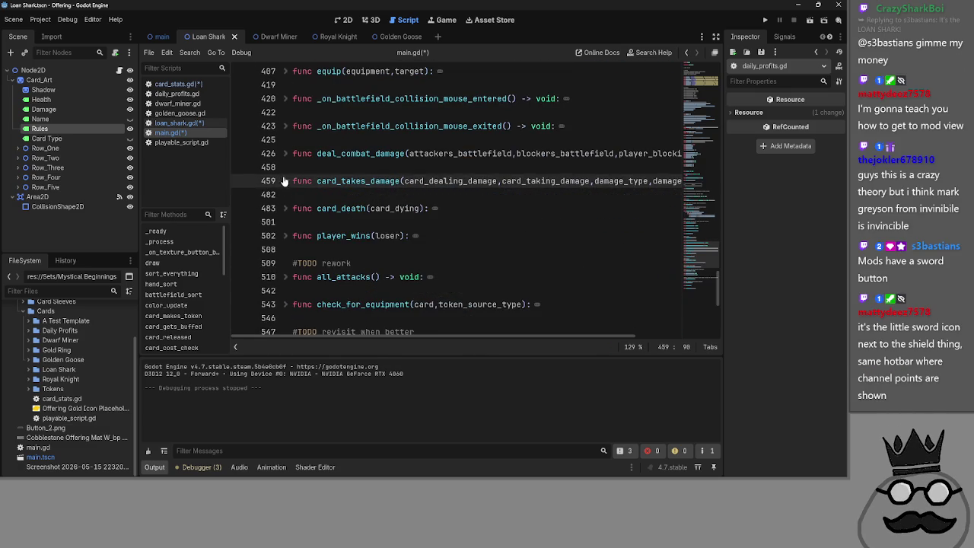
scroll(286, 304, up, 3)
click(285, 304)
scroll(286, 309, down, 10)
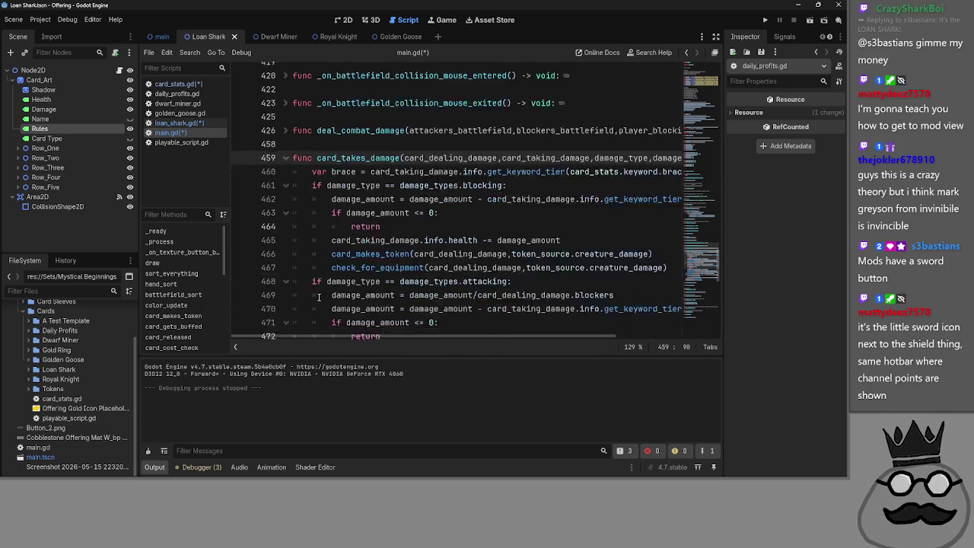
scroll(417, 273, up, 3)
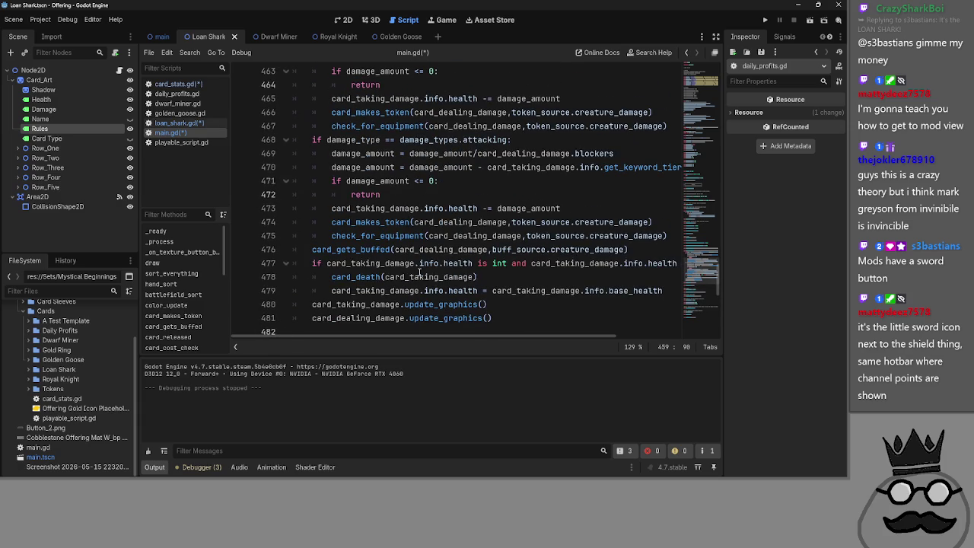
double_click(518, 249)
click(599, 249)
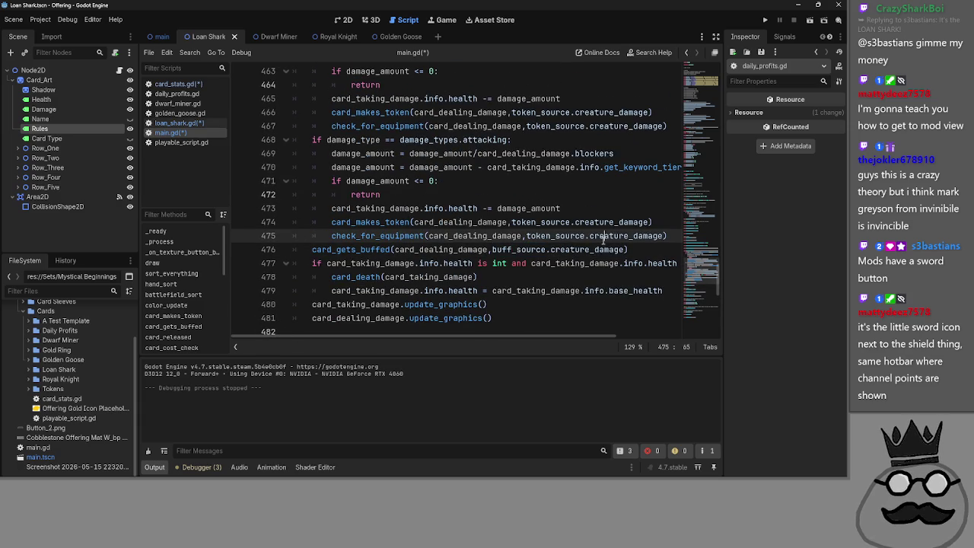
double_click(599, 249)
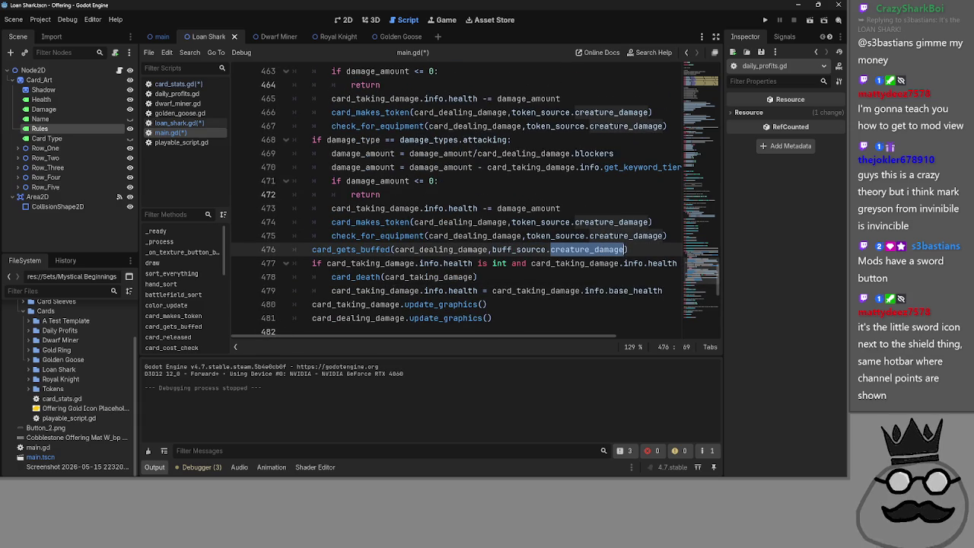
key(alt+Tab)
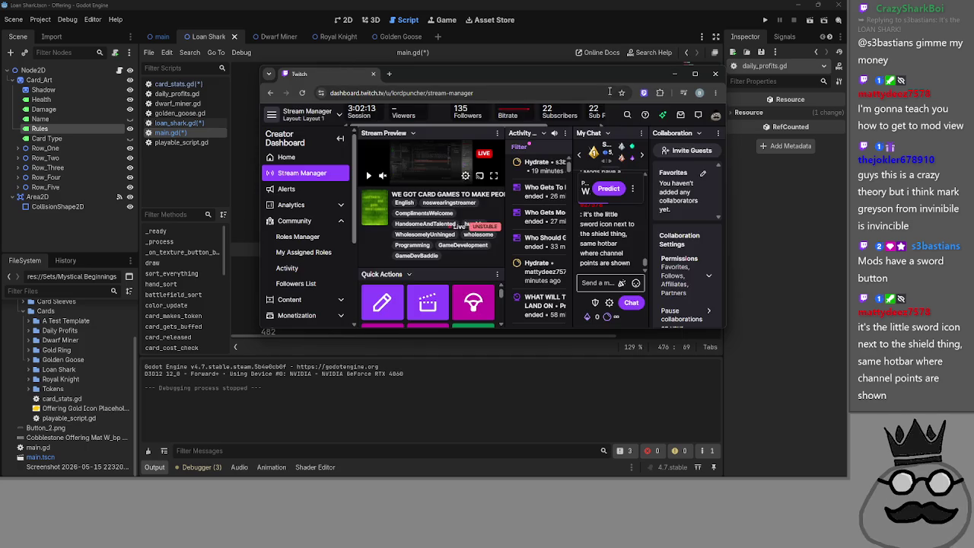
key(super+Up)
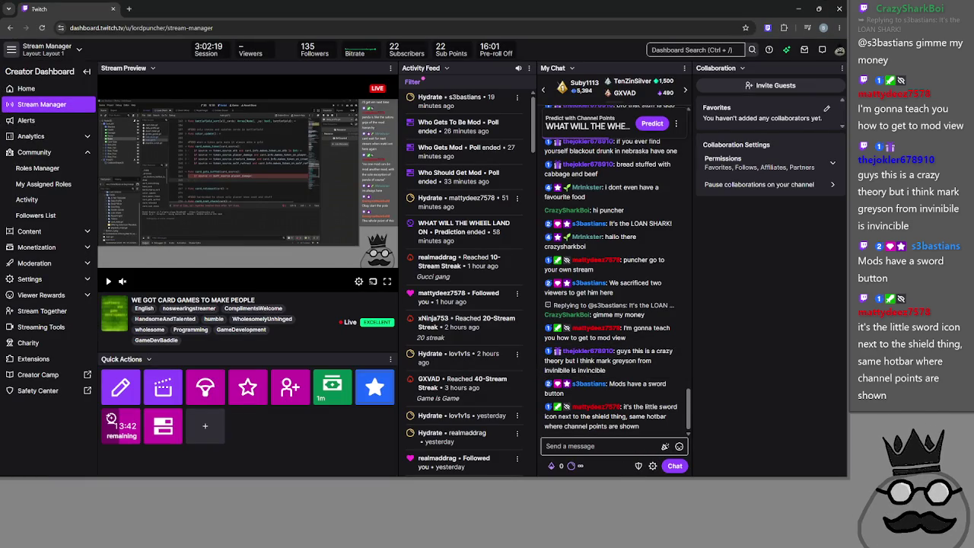
click(797, 9)
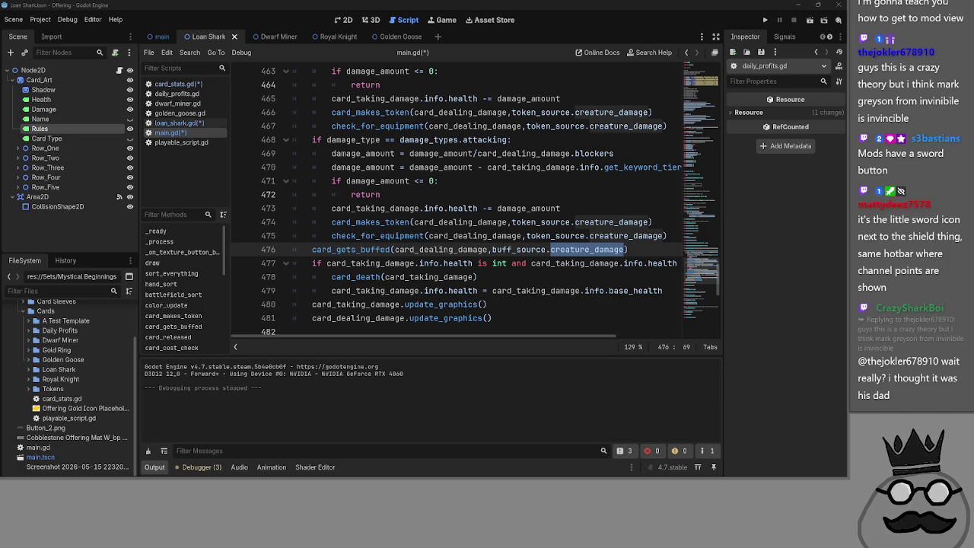
Step: Fold the attacking and blocking damage branches above the card_gets_buffed call on line 476
click(631, 249)
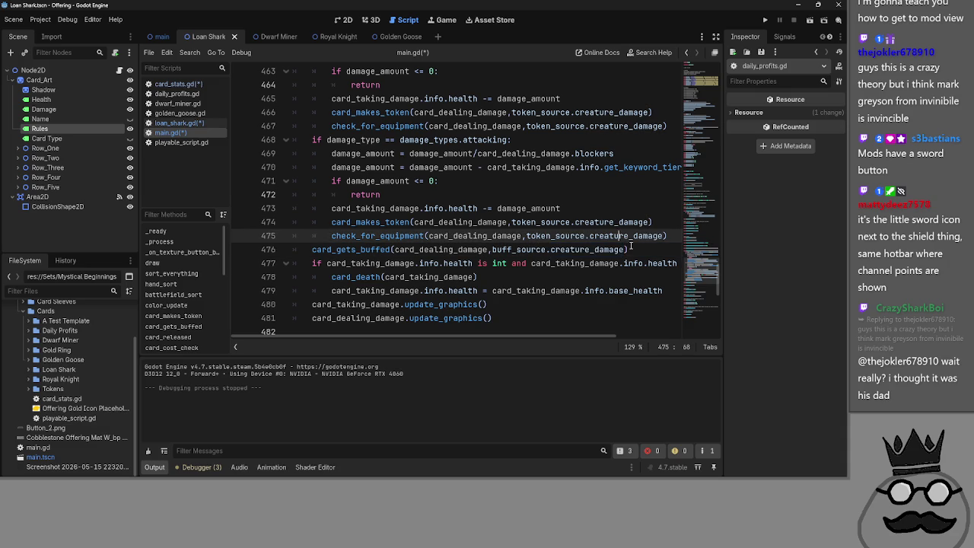
scroll(264, 202, up, 2)
click(286, 221)
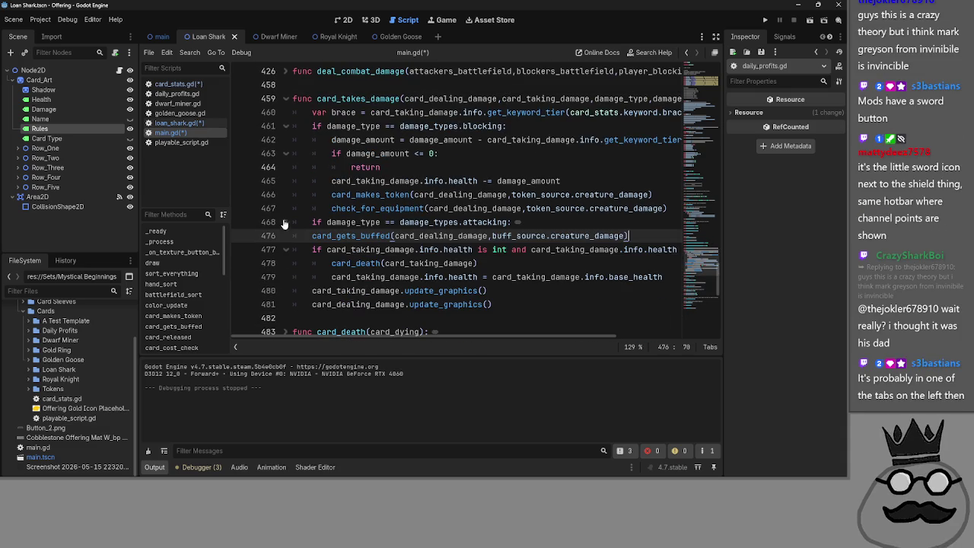
click(286, 127)
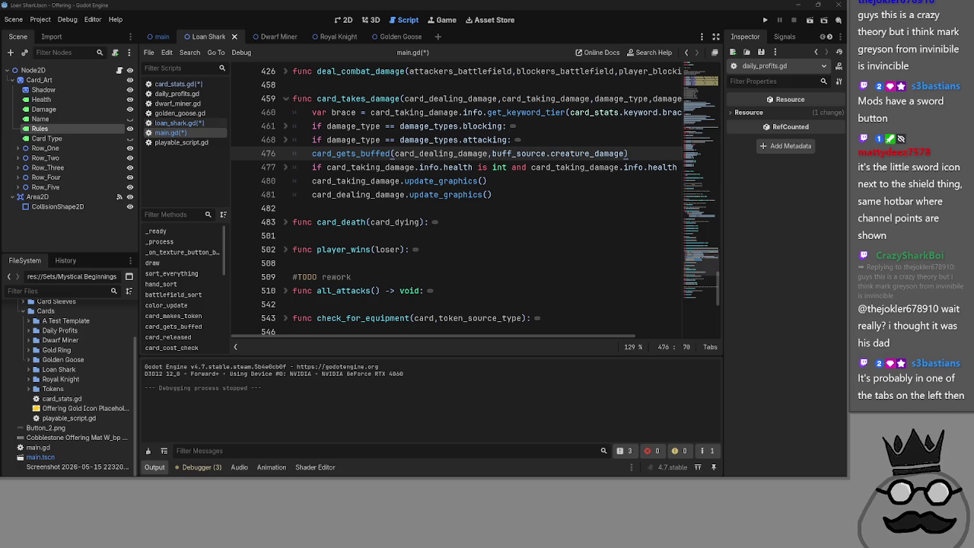
key(alt+Tab)
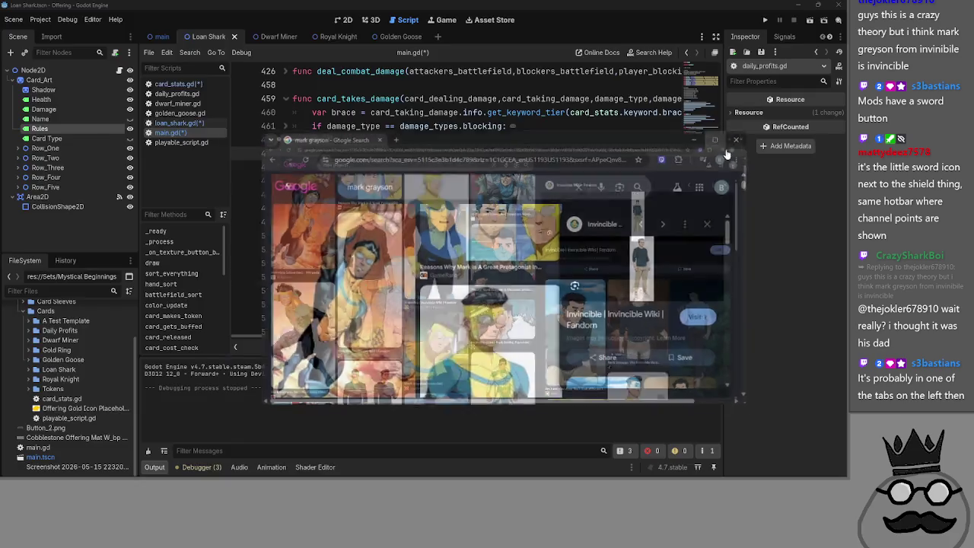
Step: Maximise the mark grayson image search and preview the yellow-blue costume image
click(712, 145)
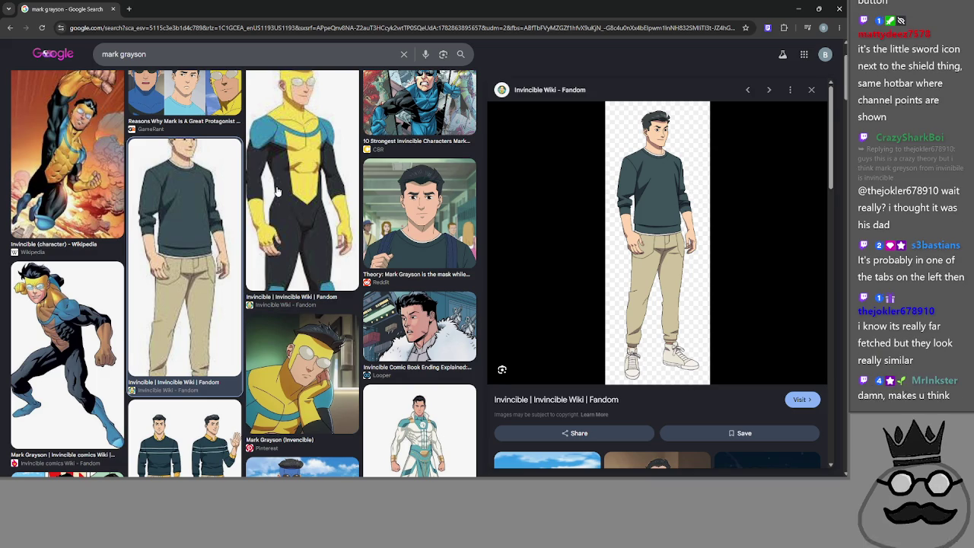
scroll(287, 230, up, 1)
click(287, 231)
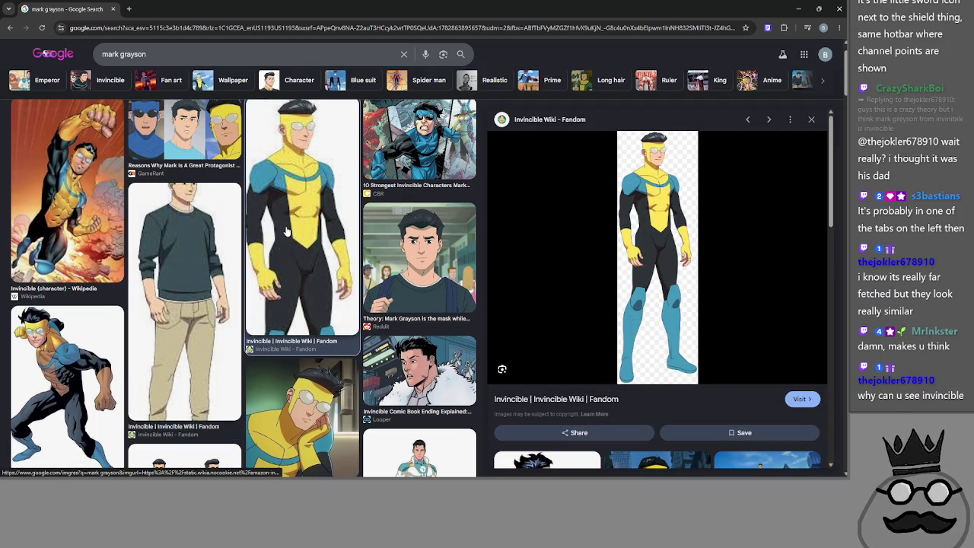
Step: Flip the preview between the sweater and costume images, ending on the costume
click(228, 251)
key(Right)
key(Left)
key(Right)
key(Left)
key(Right)
key(Left)
key(Right)
key(Left)
key(Right)
key(Left)
key(Right)
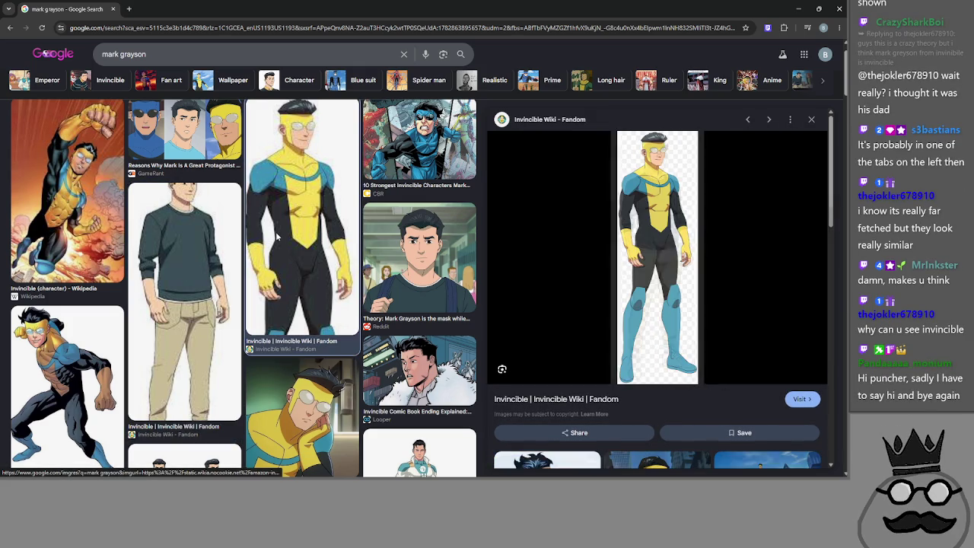
click(226, 279)
click(291, 253)
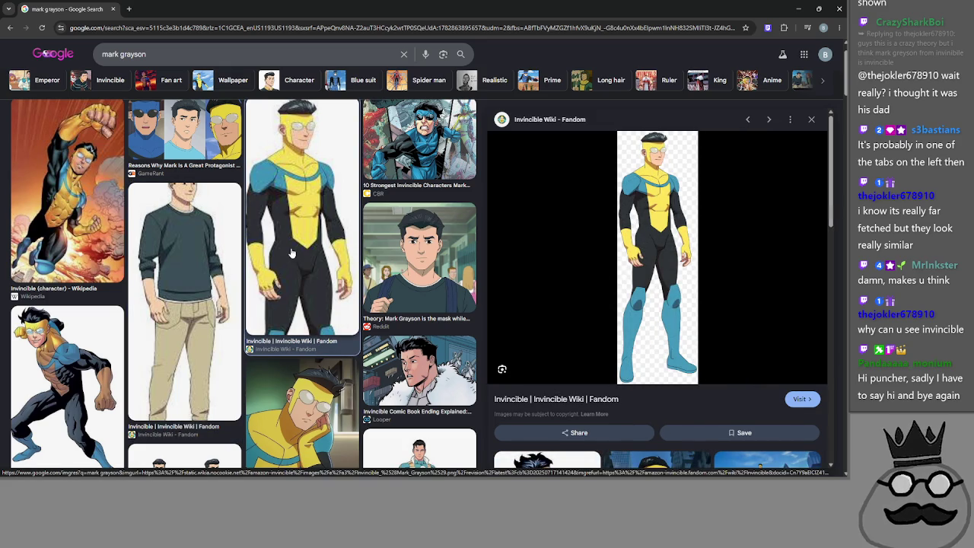